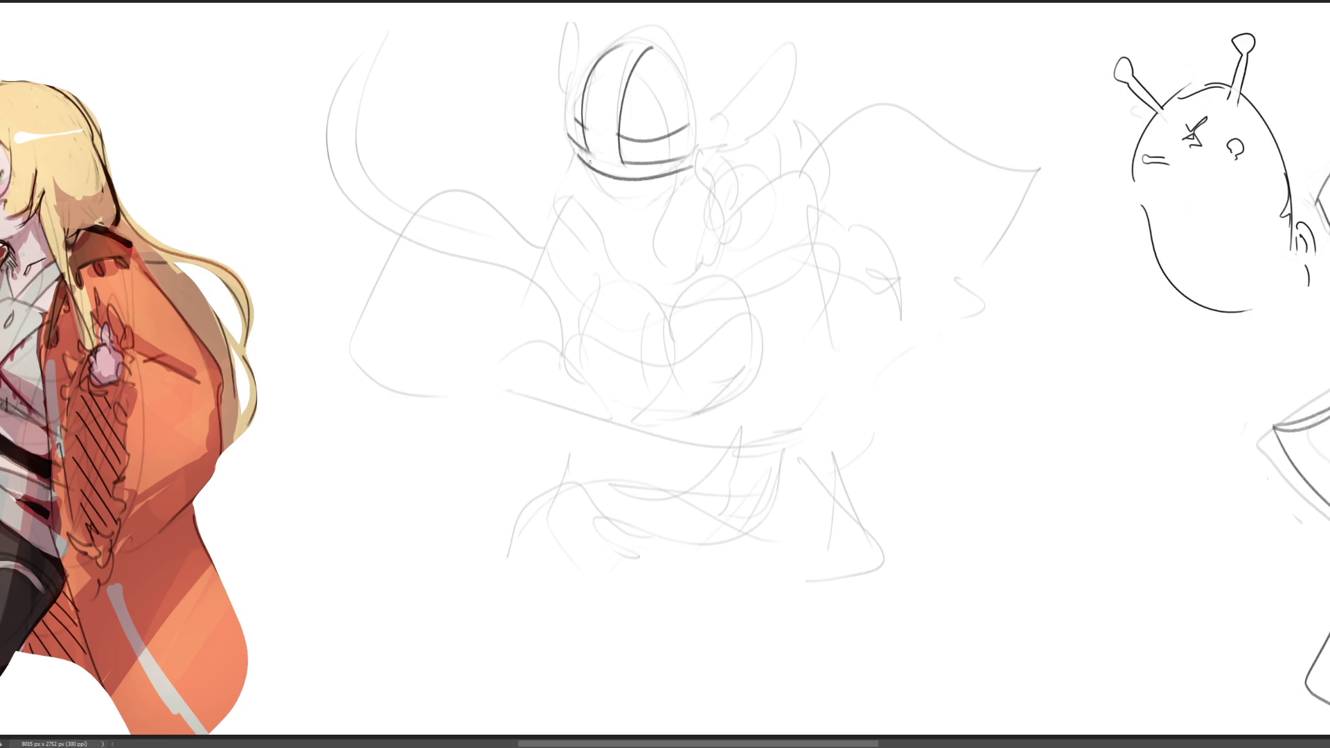
# Ink a short stroke on the helmet's lower band and try several jawlines, undoing them
pyautogui.moveTo(590, 162); pyautogui.dragTo(616, 176)
pyautogui.moveTo(579, 164); pyautogui.dragTo(627, 220)
pyautogui.hotkey('ctrl', 'z')
pyautogui.moveTo(582, 166); pyautogui.dragTo(628, 222)
pyautogui.hotkey('ctrl', 'z')
pyautogui.moveTo(582, 165)
pyautogui.mouseDown()
pyautogui.moveTo(633, 218)
pyautogui.moveTo(616, 201)
pyautogui.moveTo(660, 205)
pyautogui.moveTo(687, 178)
pyautogui.mouseUp()
pyautogui.hotkey('ctrl', 'z')
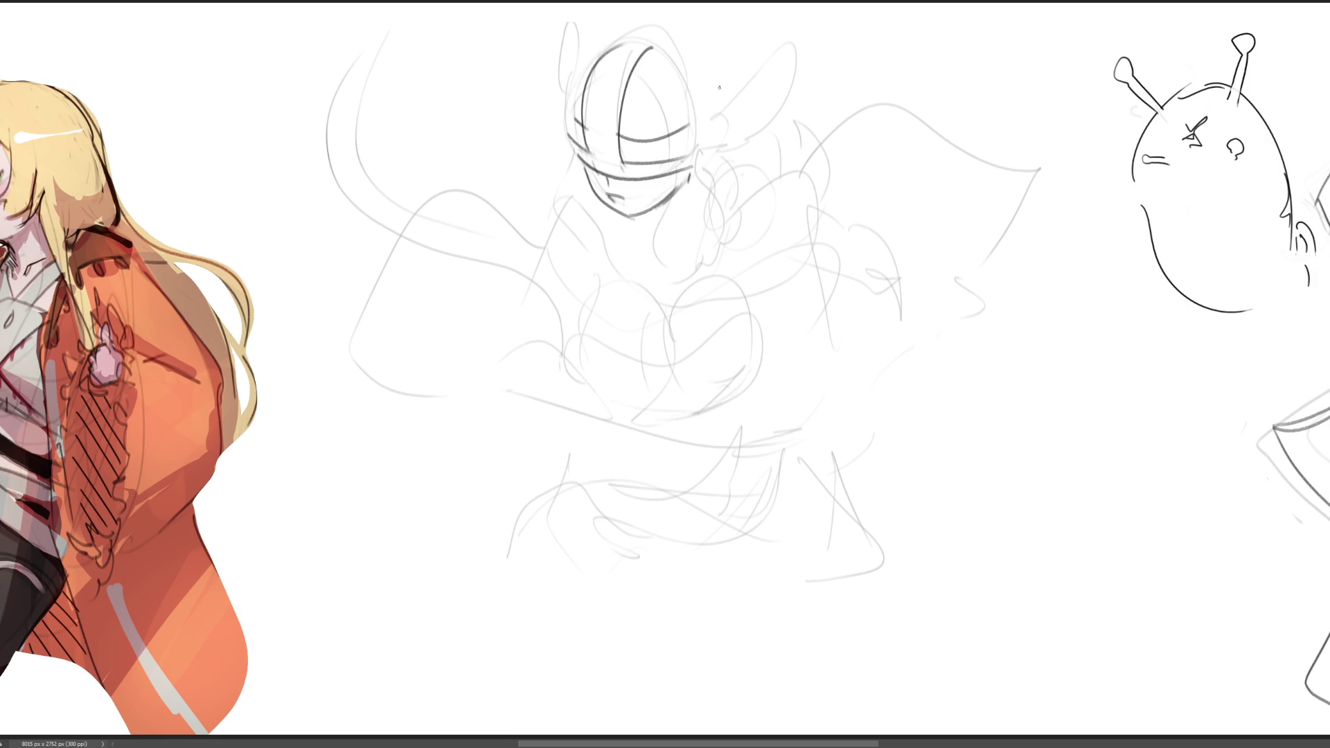
# Draw the helmet's right and left wings, undoing the right wing arc
pyautogui.moveTo(702, 68)
pyautogui.mouseDown()
pyautogui.moveTo(714, 117)
pyautogui.moveTo(754, 69)
pyautogui.moveTo(771, 92)
pyautogui.moveTo(713, 152)
pyautogui.mouseUp()
pyautogui.moveTo(571, 130)
pyautogui.mouseDown()
pyautogui.moveTo(566, 76)
pyautogui.moveTo(592, 52)
pyautogui.moveTo(569, 100)
pyautogui.mouseUp()
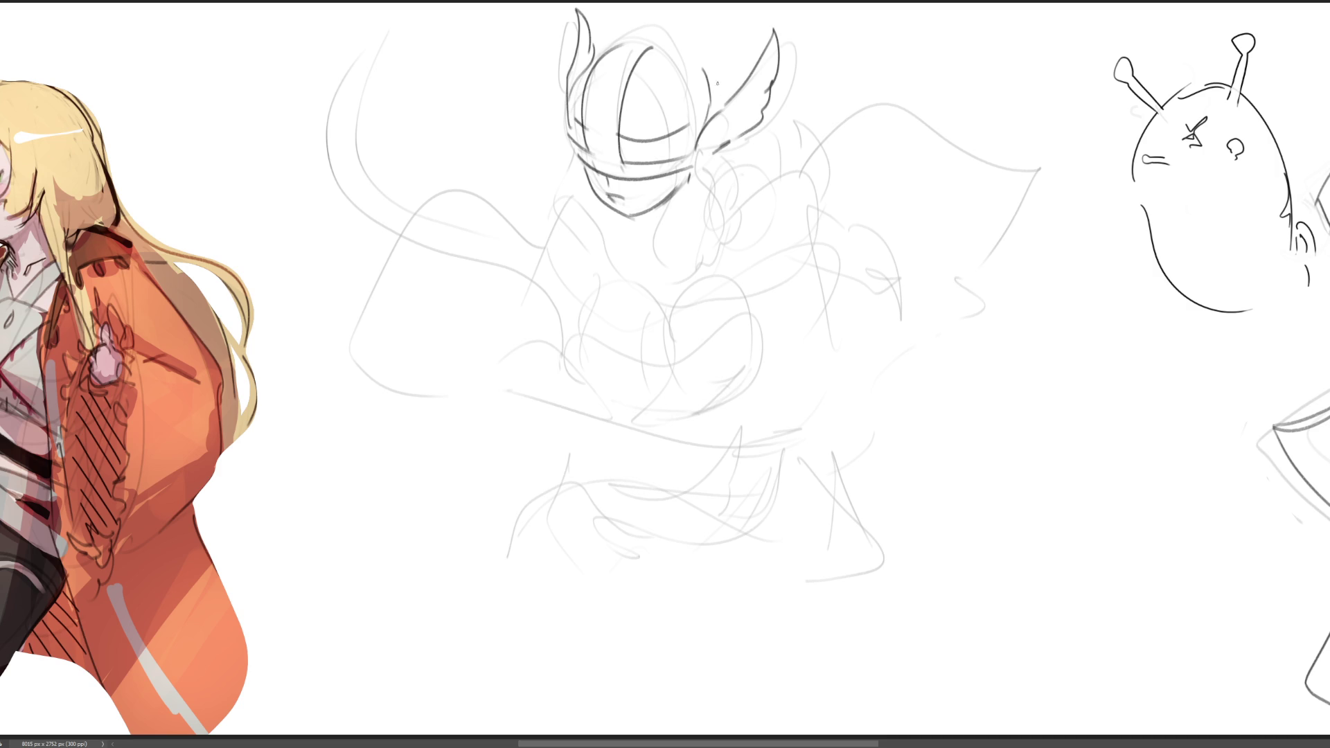
pyautogui.moveTo(691, 50); pyautogui.dragTo(708, 88)
pyautogui.hotkey('ctrl', 'z')
# Add hair falling on both sides of the face, plus jaw and neck lines
pyautogui.moveTo(677, 177); pyautogui.dragTo(676, 294)
pyautogui.moveTo(694, 138); pyautogui.dragTo(748, 287)
pyautogui.hotkey('ctrl', 'z')
pyautogui.hotkey('ctrl', 'z')
pyautogui.moveTo(690, 147)
pyautogui.mouseDown()
pyautogui.moveTo(770, 291)
pyautogui.moveTo(753, 323)
pyautogui.mouseUp()
pyautogui.moveTo(584, 162); pyautogui.dragTo(594, 277)
pyautogui.moveTo(606, 206)
pyautogui.mouseDown()
pyautogui.moveTo(667, 234)
pyautogui.moveTo(645, 252)
pyautogui.mouseUp()
pyautogui.moveTo(597, 207); pyautogui.dragTo(670, 272)
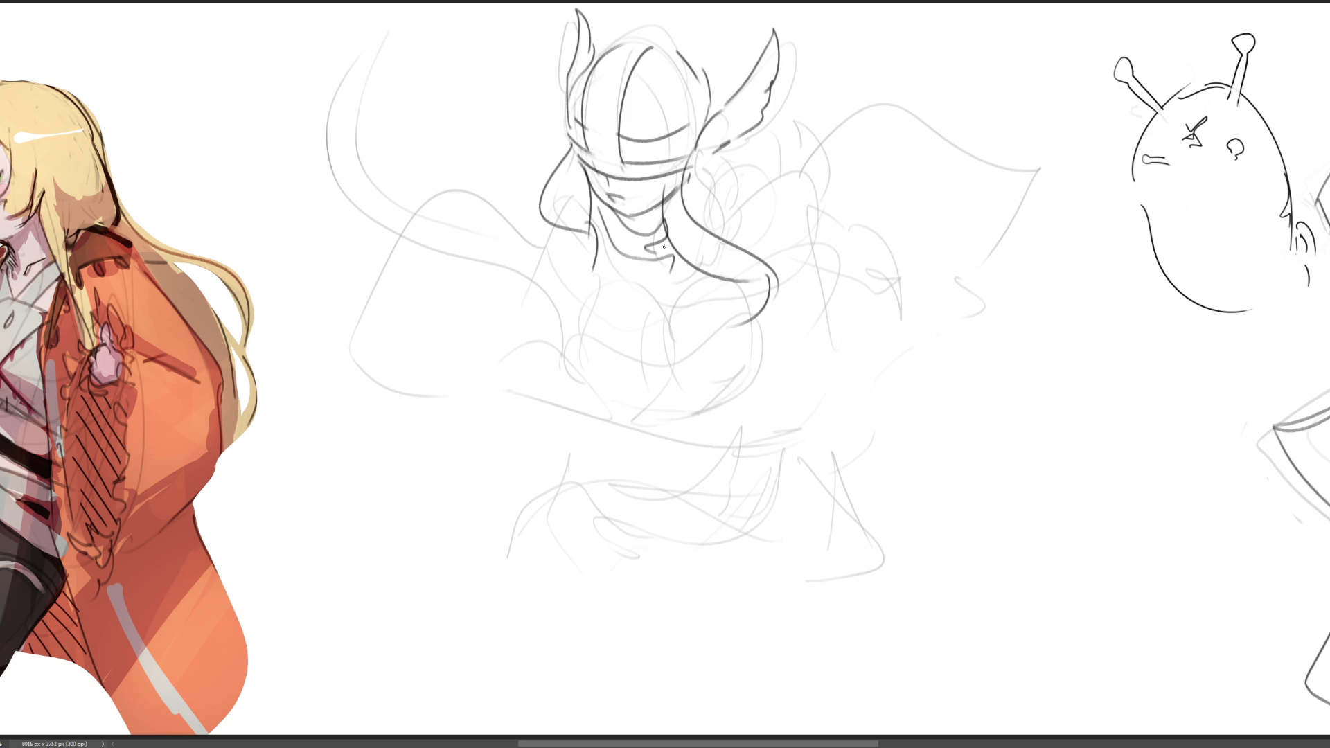
# Sketch the neck, collar, shoulders and chest curves down to the torso's sides
pyautogui.hotkey('ctrl', 'z')
pyautogui.moveTo(606, 222)
pyautogui.mouseDown()
pyautogui.moveTo(644, 244)
pyautogui.moveTo(675, 242)
pyautogui.mouseUp()
pyautogui.moveTo(585, 296); pyautogui.dragTo(622, 274)
pyautogui.moveTo(645, 279)
pyautogui.mouseDown()
pyautogui.moveTo(658, 296)
pyautogui.moveTo(571, 336)
pyautogui.mouseUp()
pyautogui.moveTo(655, 309); pyautogui.dragTo(684, 361)
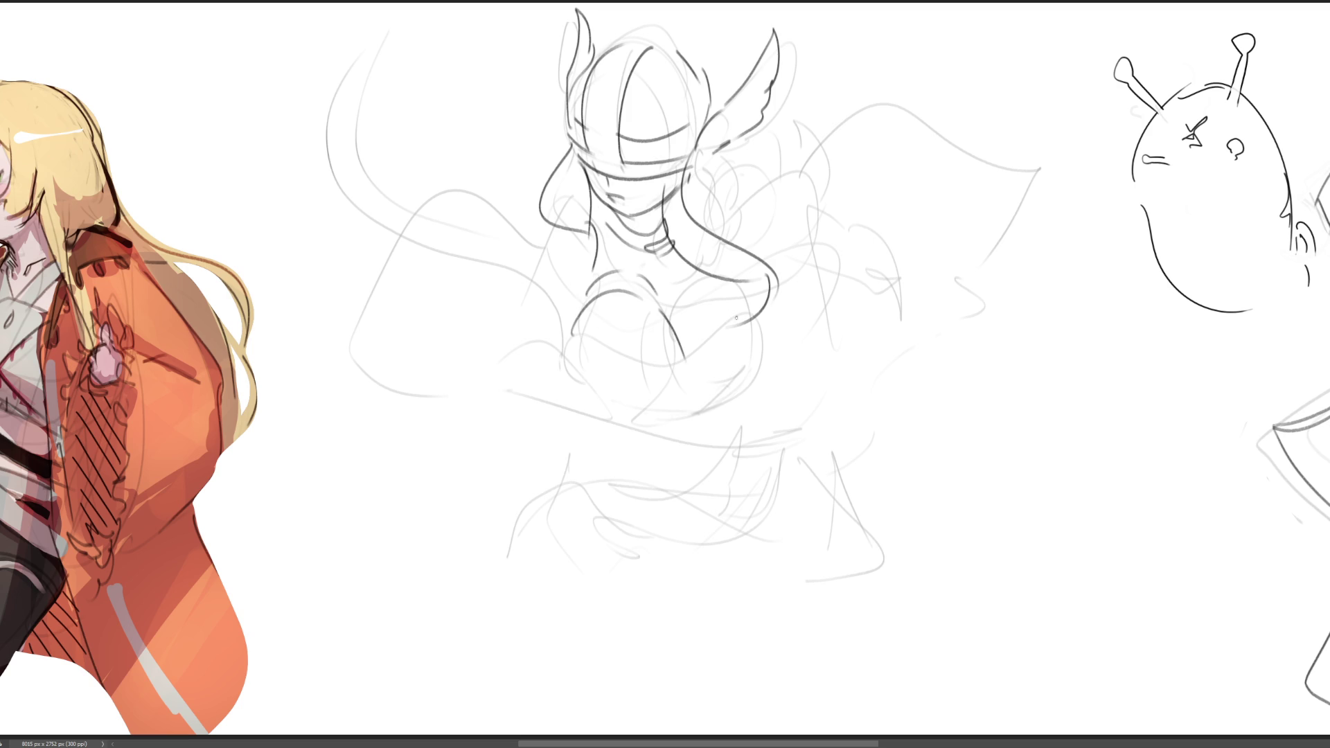
pyautogui.moveTo(703, 284); pyautogui.dragTo(686, 360)
pyautogui.moveTo(763, 283); pyautogui.dragTo(726, 324)
pyautogui.moveTo(586, 315)
pyautogui.mouseDown()
pyautogui.moveTo(649, 350)
pyautogui.moveTo(706, 336)
pyautogui.mouseUp()
pyautogui.moveTo(767, 302); pyautogui.dragTo(772, 350)
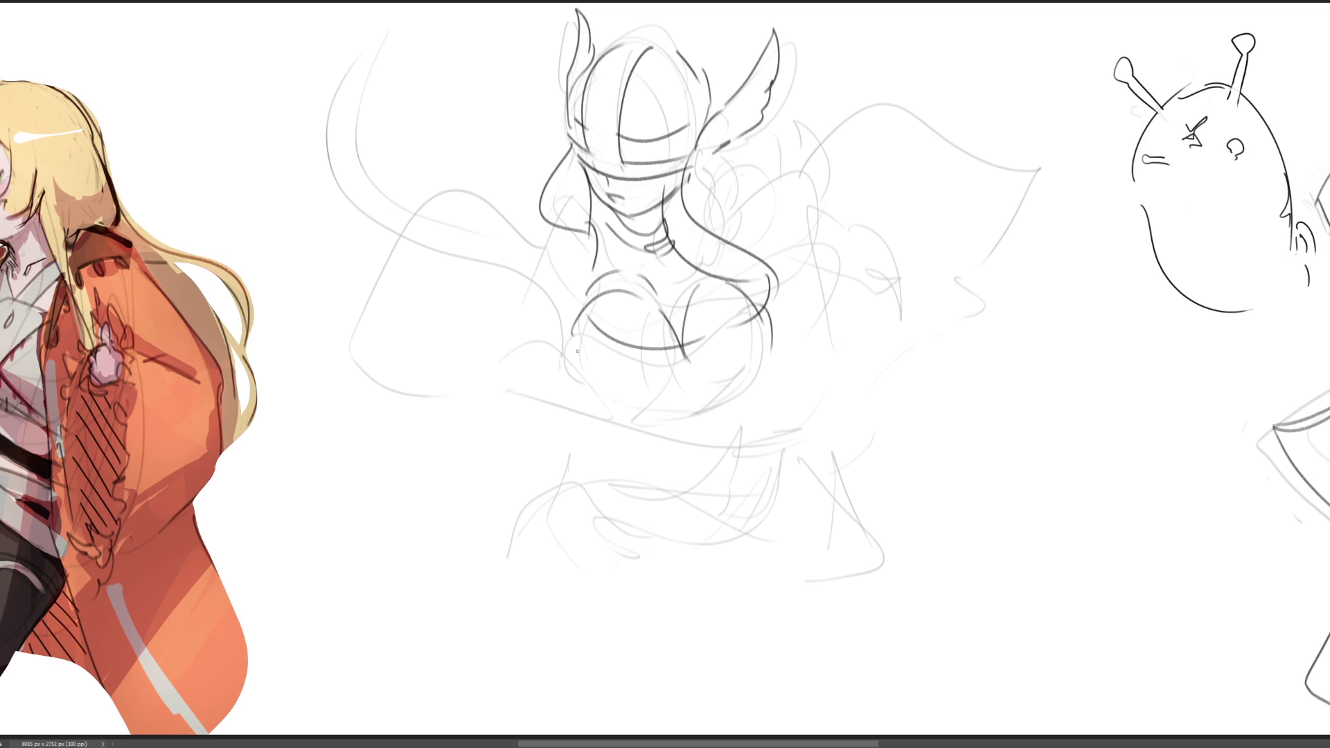
pyautogui.moveTo(578, 357)
pyautogui.mouseDown()
pyautogui.moveTo(695, 401)
pyautogui.moveTo(781, 322)
pyautogui.mouseUp()
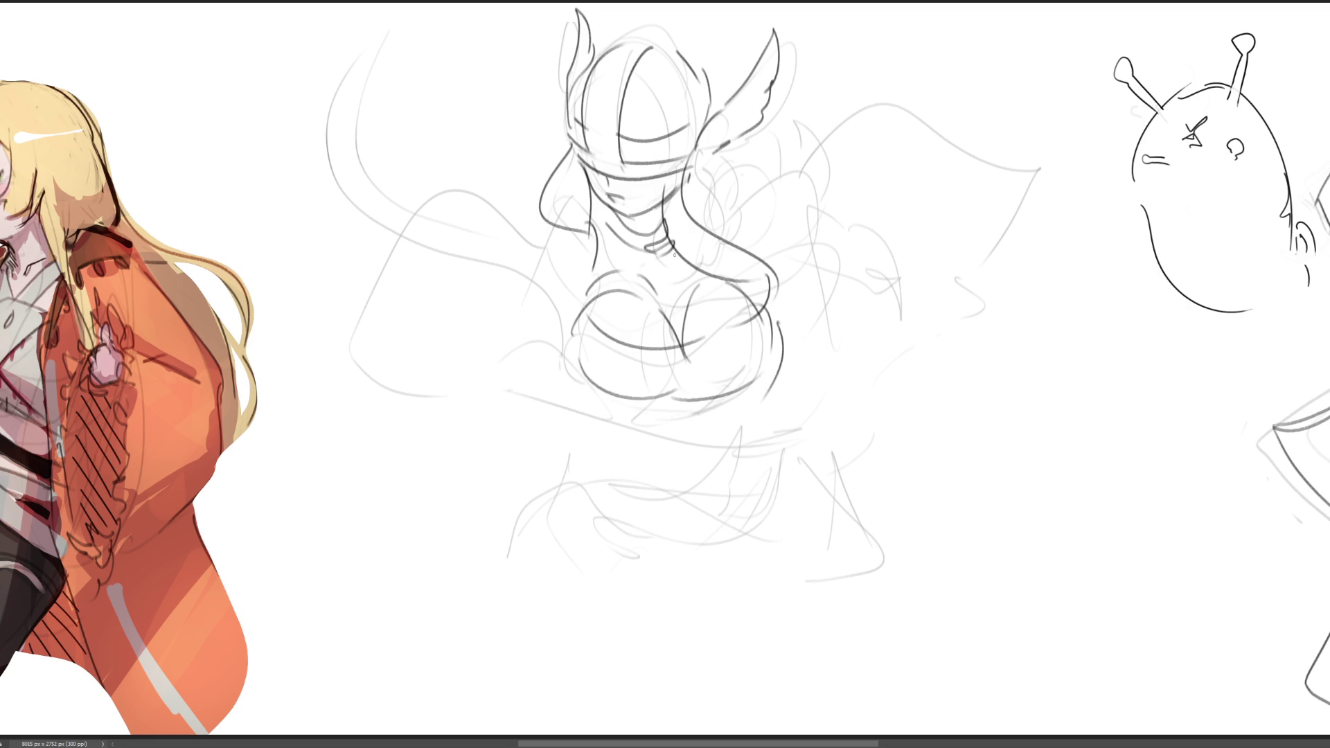
# Draw an arm reaching diagonally across the body with fingers, and start a fist at right
pyautogui.moveTo(550, 217)
pyautogui.mouseDown()
pyautogui.moveTo(516, 267)
pyautogui.moveTo(486, 257)
pyautogui.moveTo(563, 339)
pyautogui.mouseUp()
pyautogui.moveTo(516, 268); pyautogui.dragTo(455, 353)
pyautogui.moveTo(472, 327); pyautogui.dragTo(562, 355)
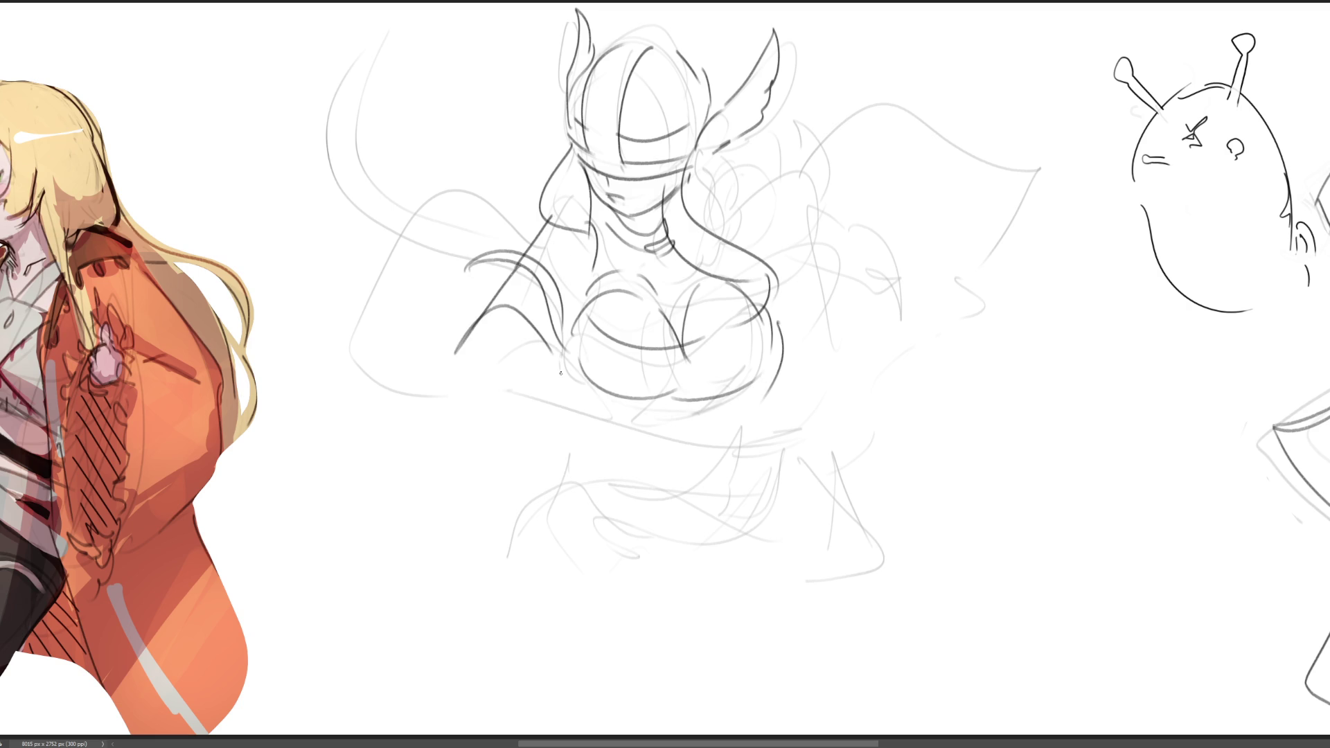
pyautogui.moveTo(447, 370); pyautogui.dragTo(634, 438)
pyautogui.moveTo(545, 352); pyautogui.dragTo(652, 441)
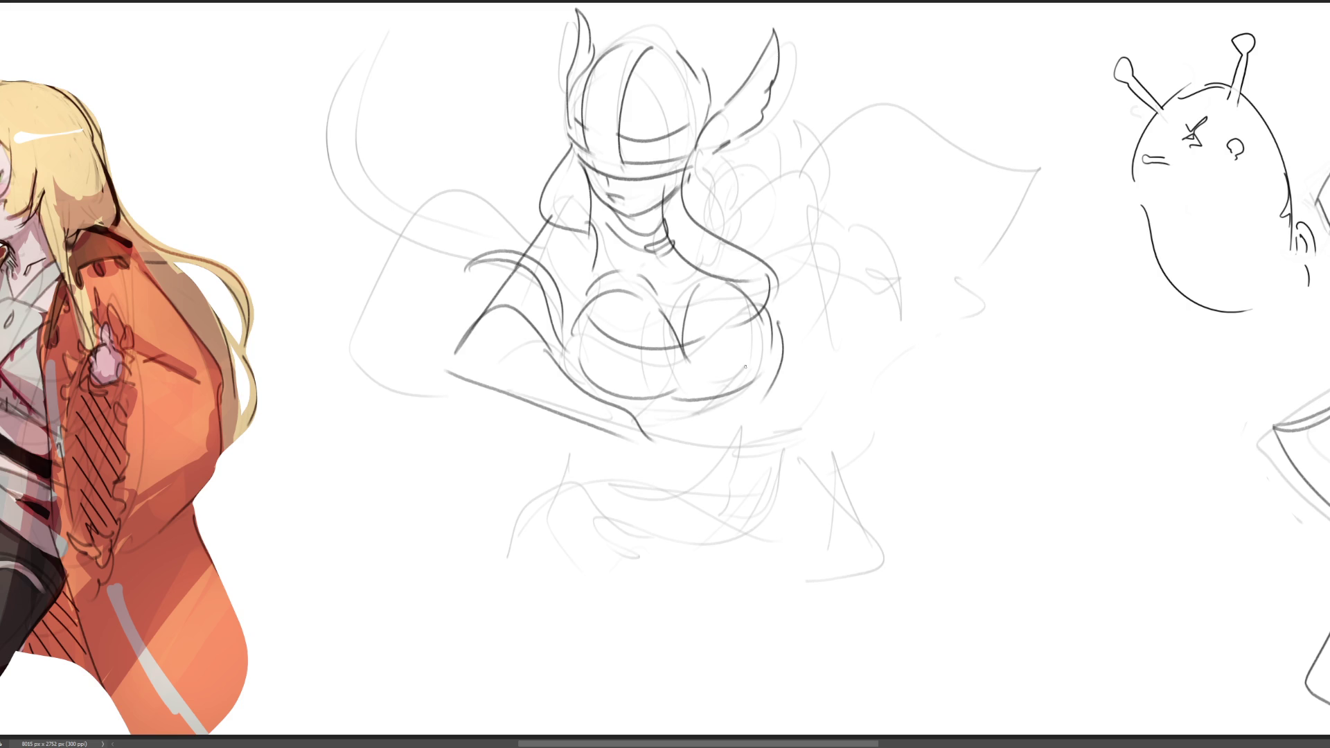
pyautogui.moveTo(547, 353)
pyautogui.mouseDown()
pyautogui.moveTo(516, 426)
pyautogui.moveTo(599, 454)
pyautogui.mouseUp()
pyautogui.moveTo(590, 388)
pyautogui.mouseDown()
pyautogui.moveTo(624, 460)
pyautogui.moveTo(688, 478)
pyautogui.mouseUp()
pyautogui.moveTo(681, 494); pyautogui.dragTo(713, 483)
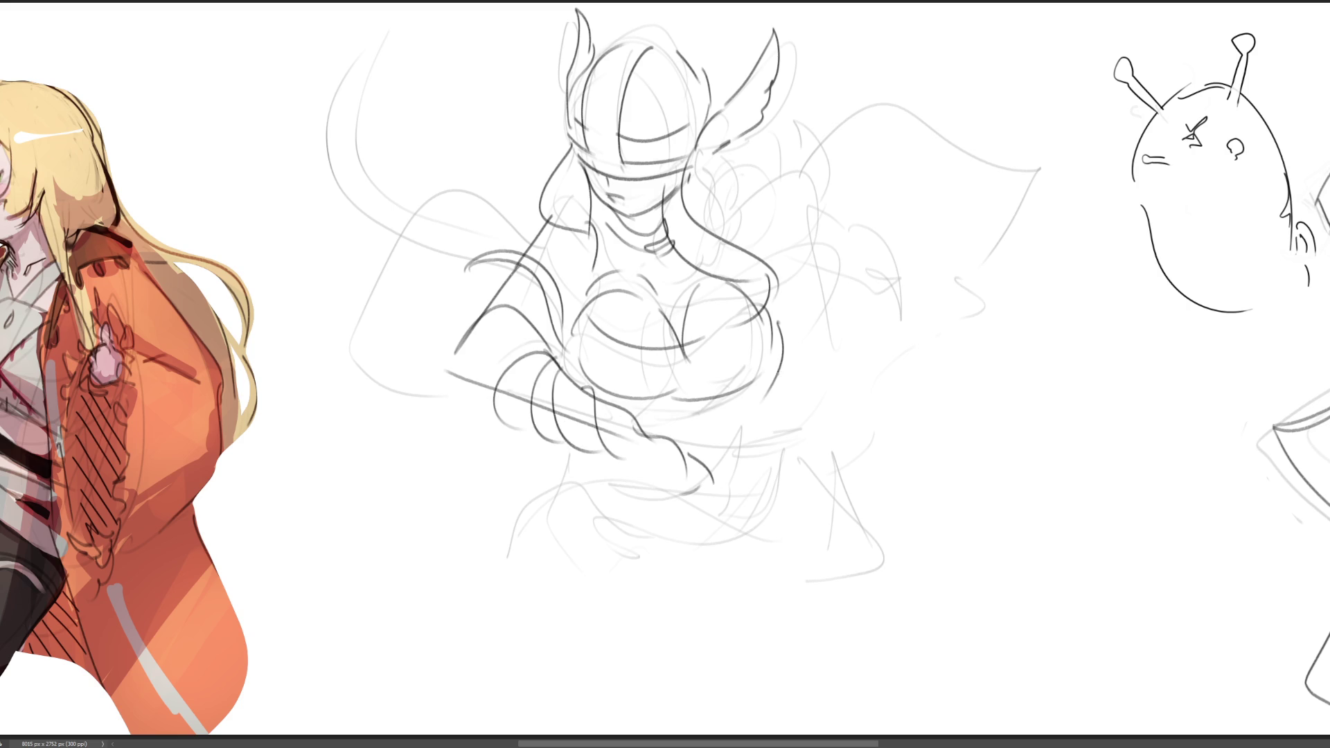
pyautogui.moveTo(814, 252)
pyautogui.mouseDown()
pyautogui.moveTo(831, 228)
pyautogui.moveTo(866, 260)
pyautogui.moveTo(865, 228)
pyautogui.mouseUp()
# Complete the raised fist with knuckles and add sweeping hair arcs above and left
pyautogui.moveTo(881, 230)
pyautogui.mouseDown()
pyautogui.moveTo(885, 299)
pyautogui.moveTo(872, 322)
pyautogui.moveTo(931, 292)
pyautogui.mouseUp()
pyautogui.moveTo(886, 226)
pyautogui.mouseDown()
pyautogui.moveTo(921, 280)
pyautogui.moveTo(891, 230)
pyautogui.mouseUp()
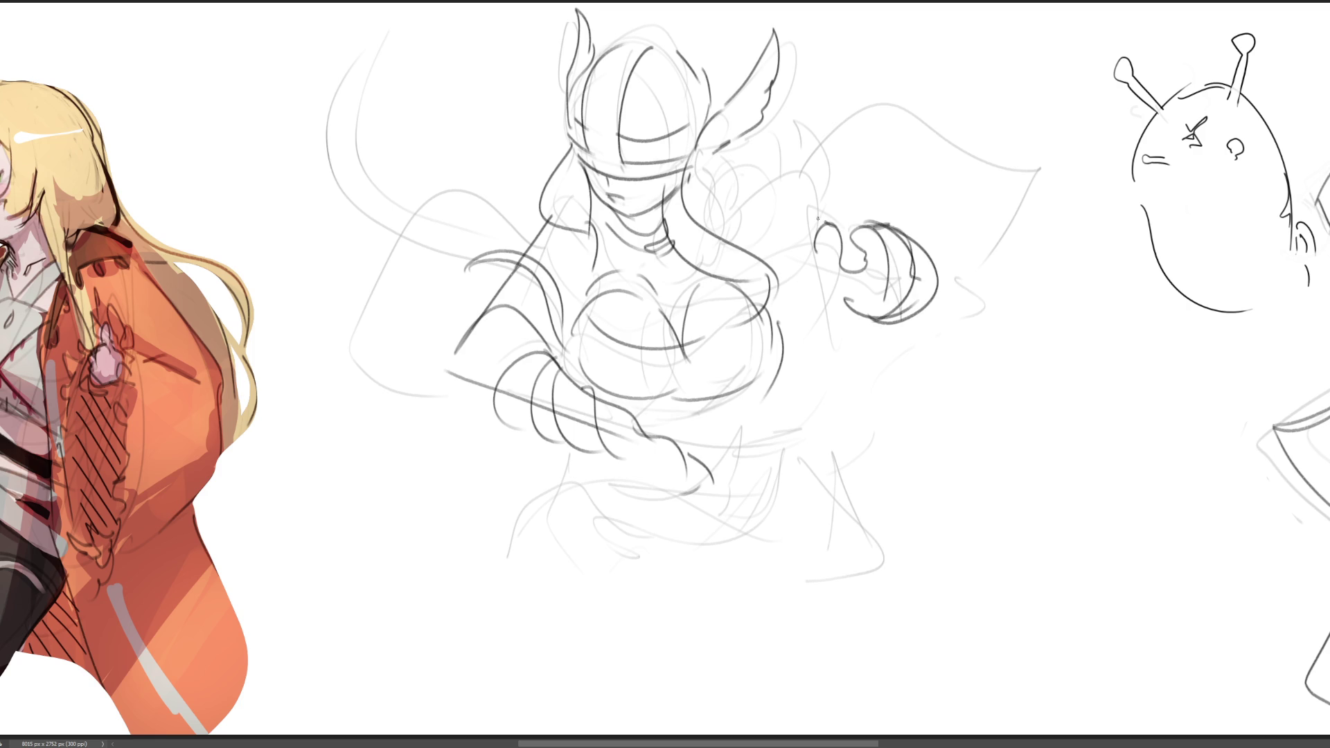
pyautogui.moveTo(798, 267); pyautogui.dragTo(837, 227)
pyautogui.moveTo(767, 246)
pyautogui.mouseDown()
pyautogui.moveTo(776, 205)
pyautogui.moveTo(765, 258)
pyautogui.mouseUp()
pyautogui.moveTo(793, 197); pyautogui.dragTo(861, 61)
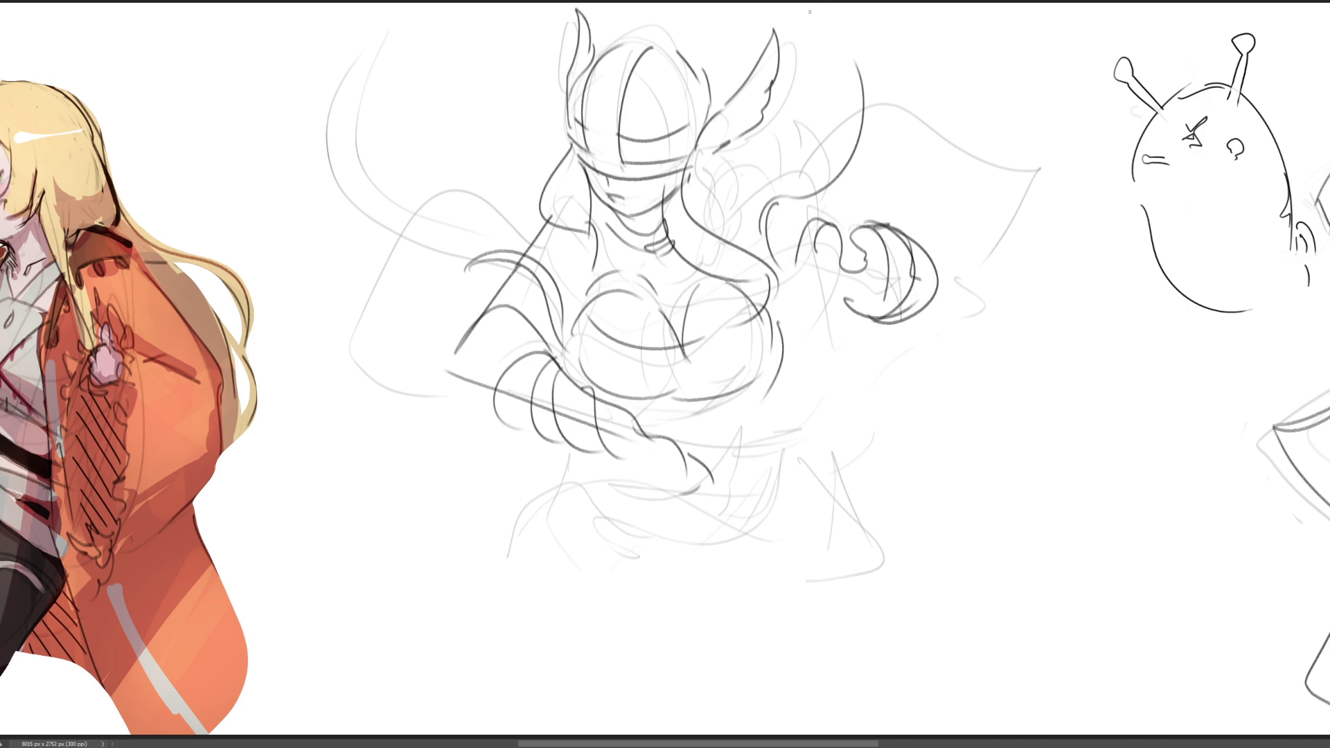
pyautogui.moveTo(803, 4); pyautogui.dragTo(844, 195)
pyautogui.moveTo(439, 32)
pyautogui.mouseDown()
pyautogui.moveTo(416, 239)
pyautogui.moveTo(339, 166)
pyautogui.moveTo(439, 254)
pyautogui.mouseUp()
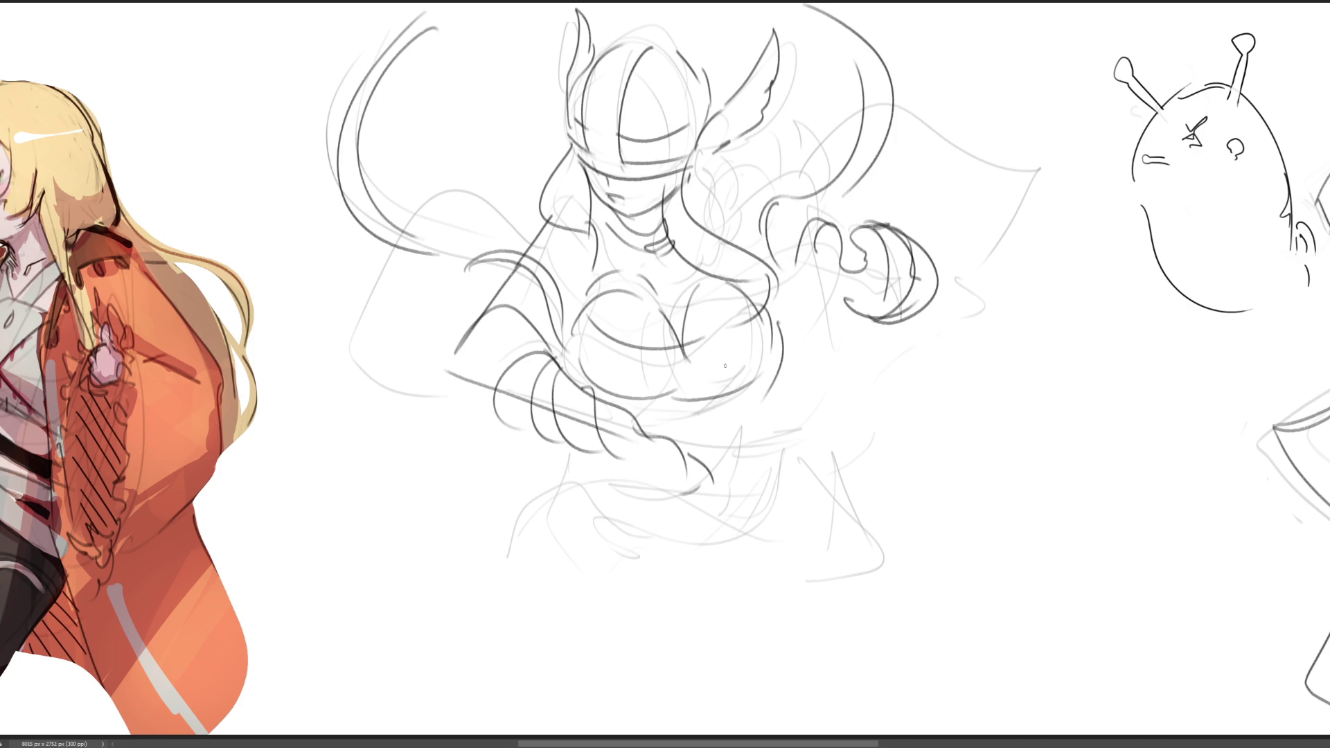
pyautogui.moveTo(762, 188)
pyautogui.mouseDown()
pyautogui.moveTo(696, 202)
pyautogui.moveTo(776, 287)
pyautogui.moveTo(844, 269)
pyautogui.mouseUp()
pyautogui.moveTo(852, 248); pyautogui.dragTo(866, 271)
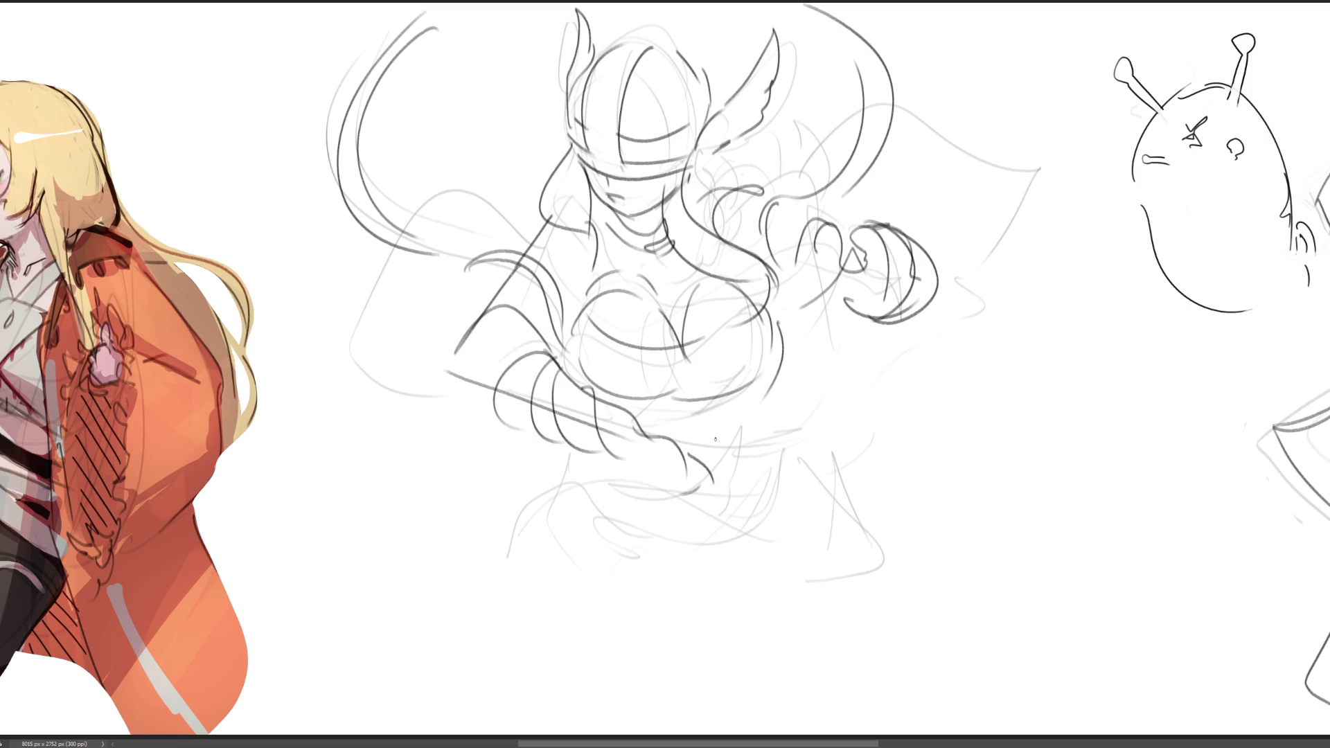
# Sketch waist ridges, the long left side line and diagonal folds at the waist
pyautogui.moveTo(664, 401)
pyautogui.mouseDown()
pyautogui.moveTo(669, 437)
pyautogui.moveTo(689, 431)
pyautogui.moveTo(619, 424)
pyautogui.moveTo(562, 457)
pyautogui.mouseUp()
pyautogui.moveTo(714, 412); pyautogui.dragTo(624, 508)
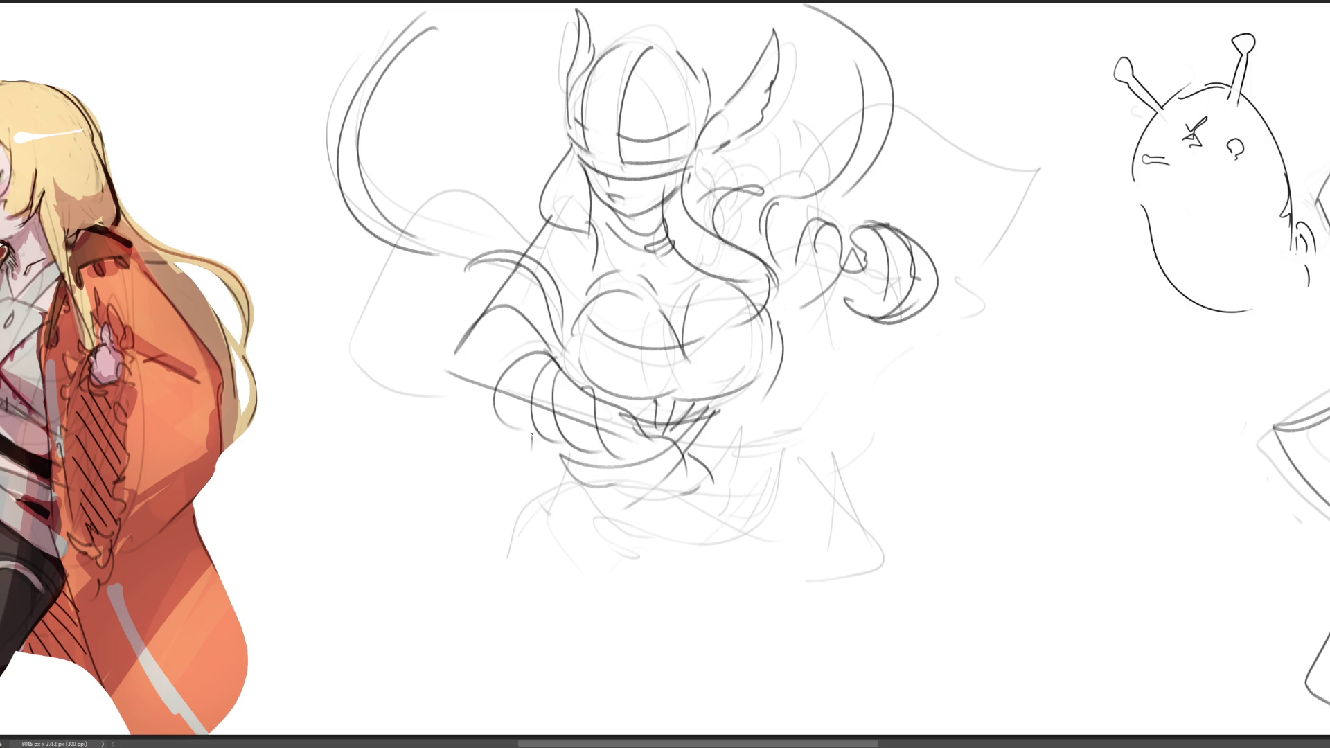
pyautogui.moveTo(530, 435); pyautogui.dragTo(549, 584)
pyautogui.moveTo(574, 558); pyautogui.dragTo(738, 590)
pyautogui.moveTo(736, 518)
pyautogui.mouseDown()
pyautogui.moveTo(691, 570)
pyautogui.moveTo(704, 572)
pyautogui.mouseUp()
pyautogui.moveTo(738, 430); pyautogui.dragTo(753, 495)
# Outline the skirt flaring right, with its curved hem, a vertical fold and a leg curve
pyautogui.moveTo(732, 422)
pyautogui.mouseDown()
pyautogui.moveTo(782, 416)
pyautogui.moveTo(843, 561)
pyautogui.mouseUp()
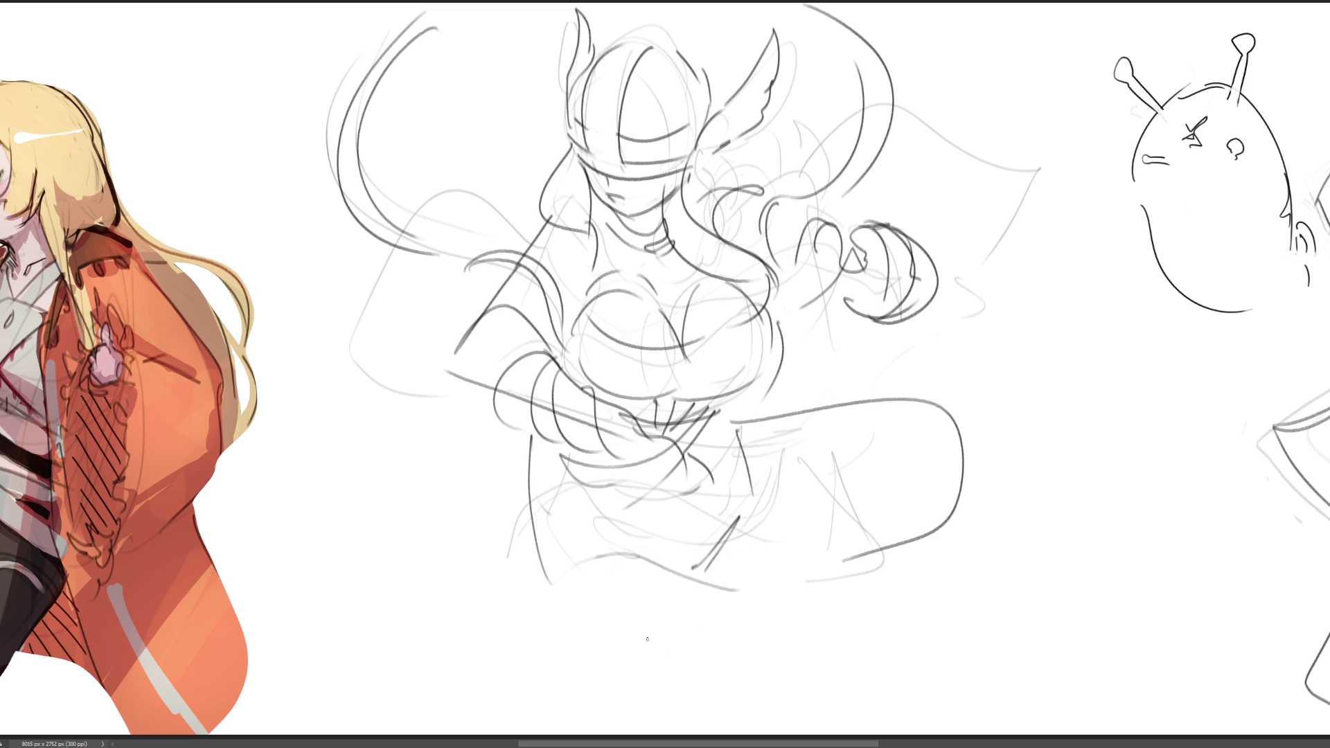
pyautogui.moveTo(545, 575); pyautogui.dragTo(648, 559)
pyautogui.moveTo(527, 529)
pyautogui.mouseDown()
pyautogui.moveTo(693, 535)
pyautogui.moveTo(702, 519)
pyautogui.mouseUp()
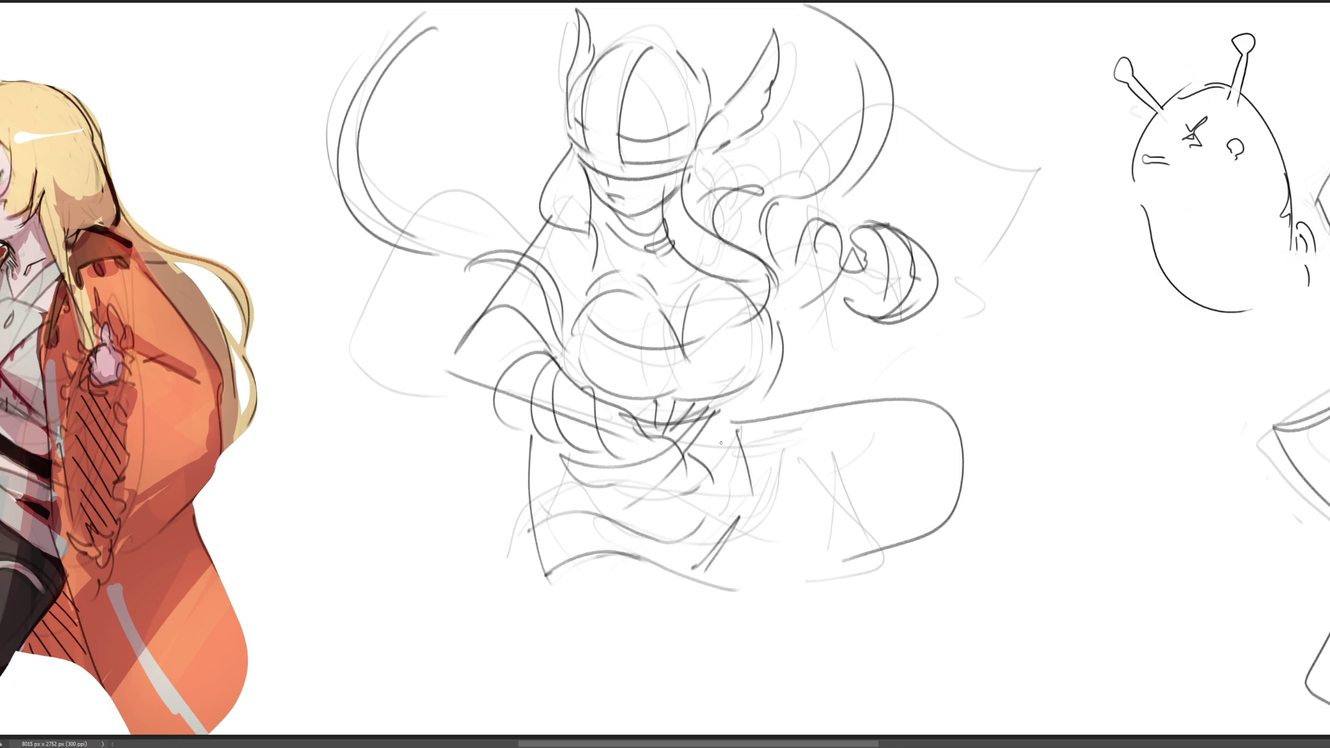
pyautogui.moveTo(716, 421); pyautogui.dragTo(723, 502)
pyautogui.moveTo(545, 579)
pyautogui.mouseDown()
pyautogui.moveTo(596, 686)
pyautogui.moveTo(679, 726)
pyautogui.mouseUp()
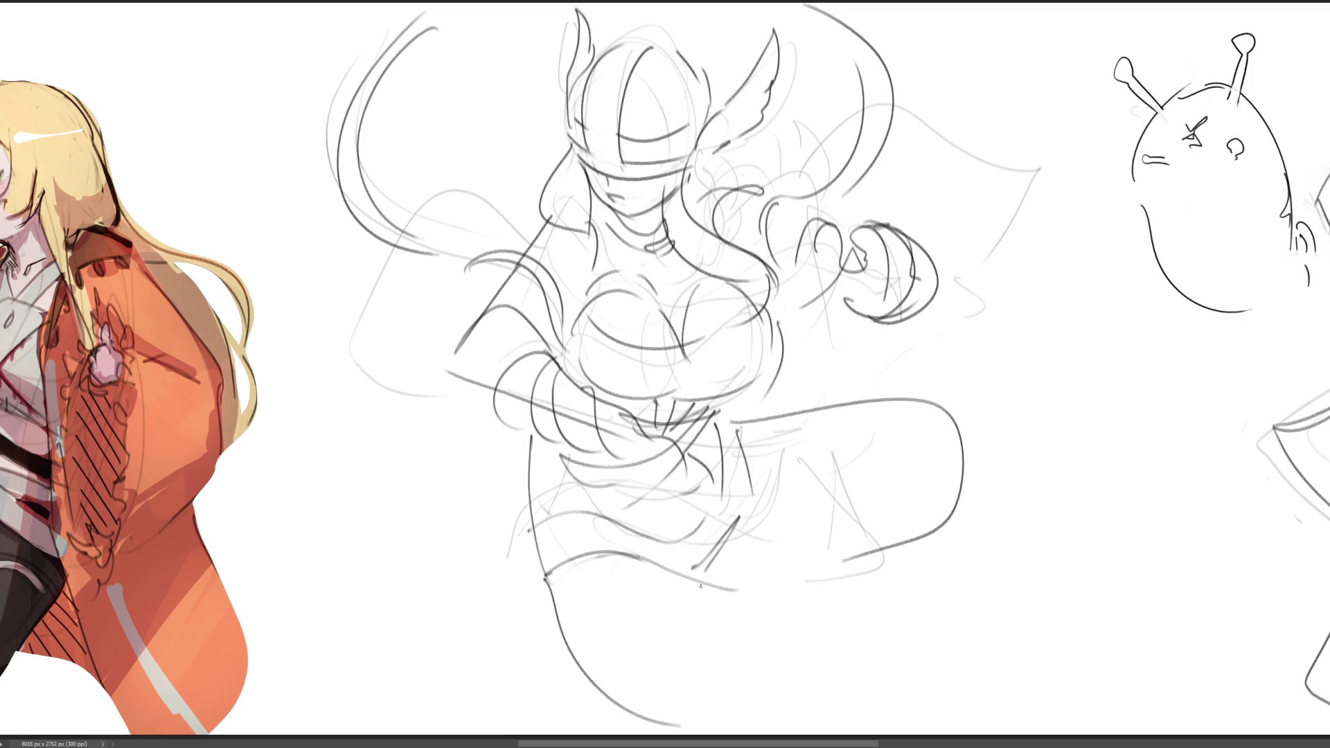
# Draw the two leg curves below the skirt, undoing and redrawing attempts
pyautogui.hotkey('ctrl', 'z')
pyautogui.moveTo(547, 585); pyautogui.dragTo(599, 734)
pyautogui.moveTo(658, 564); pyautogui.dragTo(837, 699)
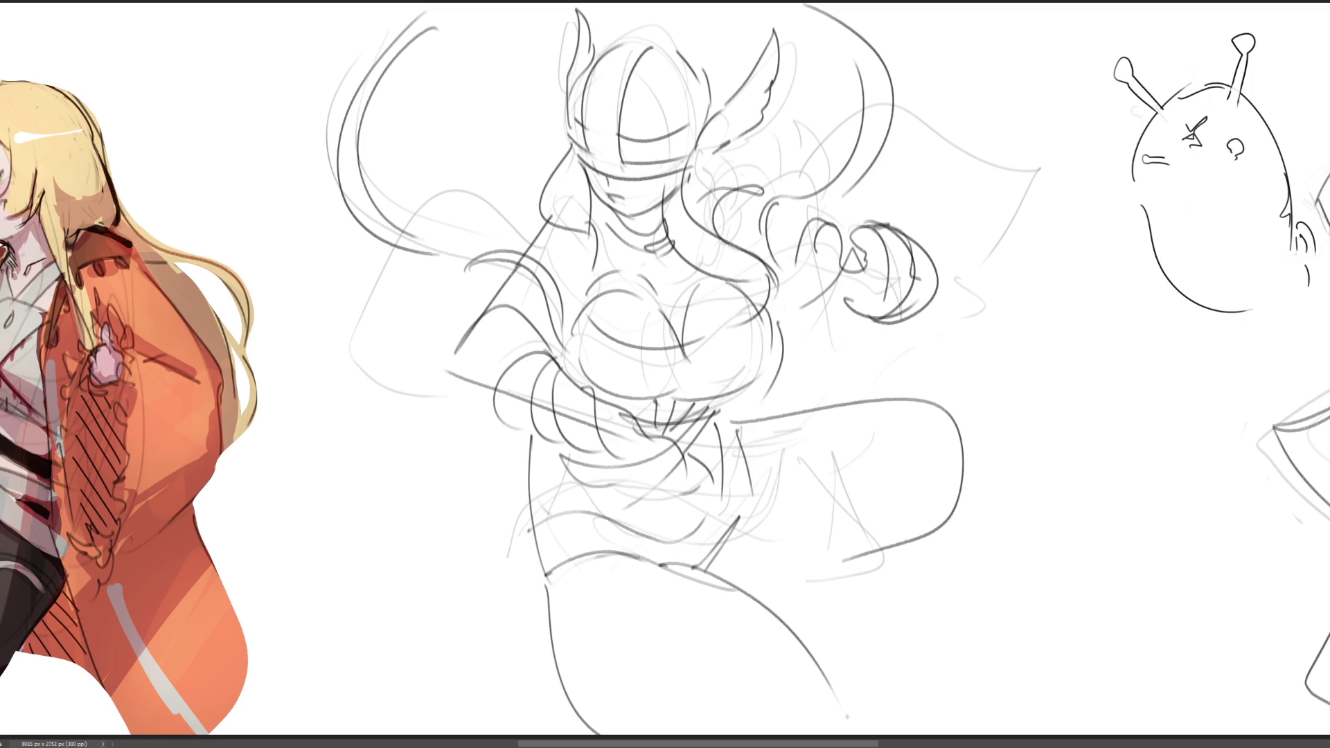
pyautogui.hotkey('ctrl', 'z')
pyautogui.moveTo(634, 554)
pyautogui.mouseDown()
pyautogui.moveTo(728, 588)
pyautogui.moveTo(813, 690)
pyautogui.moveTo(663, 569)
pyautogui.moveTo(712, 596)
pyautogui.moveTo(838, 713)
pyautogui.mouseUp()
pyautogui.hotkey('ctrl', 'z')
pyautogui.hotkey('ctrl', 'z')
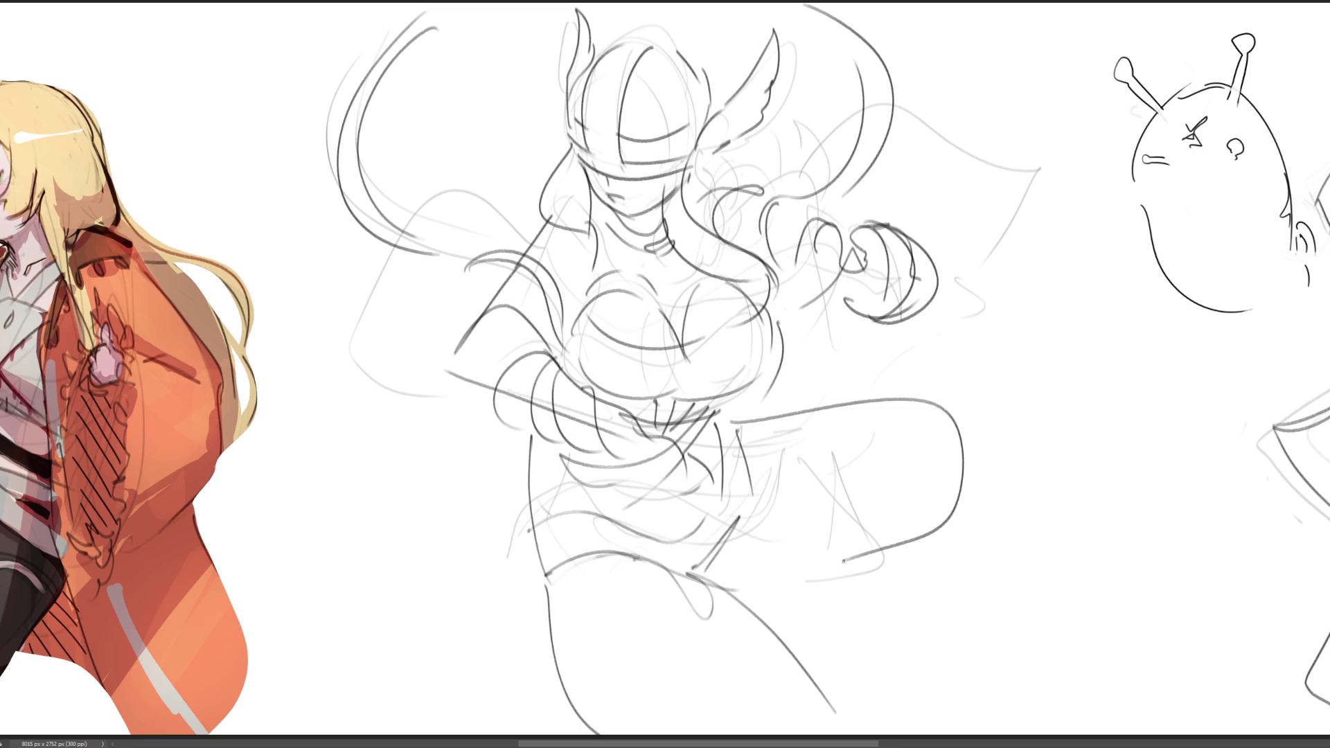
# Add hip diagonals, skirt folds and a rough shape with diagonals near the bottom edge
pyautogui.moveTo(521, 478); pyautogui.dragTo(662, 527)
pyautogui.hotkey('ctrl', 'z')
pyautogui.moveTo(532, 487)
pyautogui.mouseDown()
pyautogui.moveTo(680, 544)
pyautogui.moveTo(729, 484)
pyautogui.mouseUp()
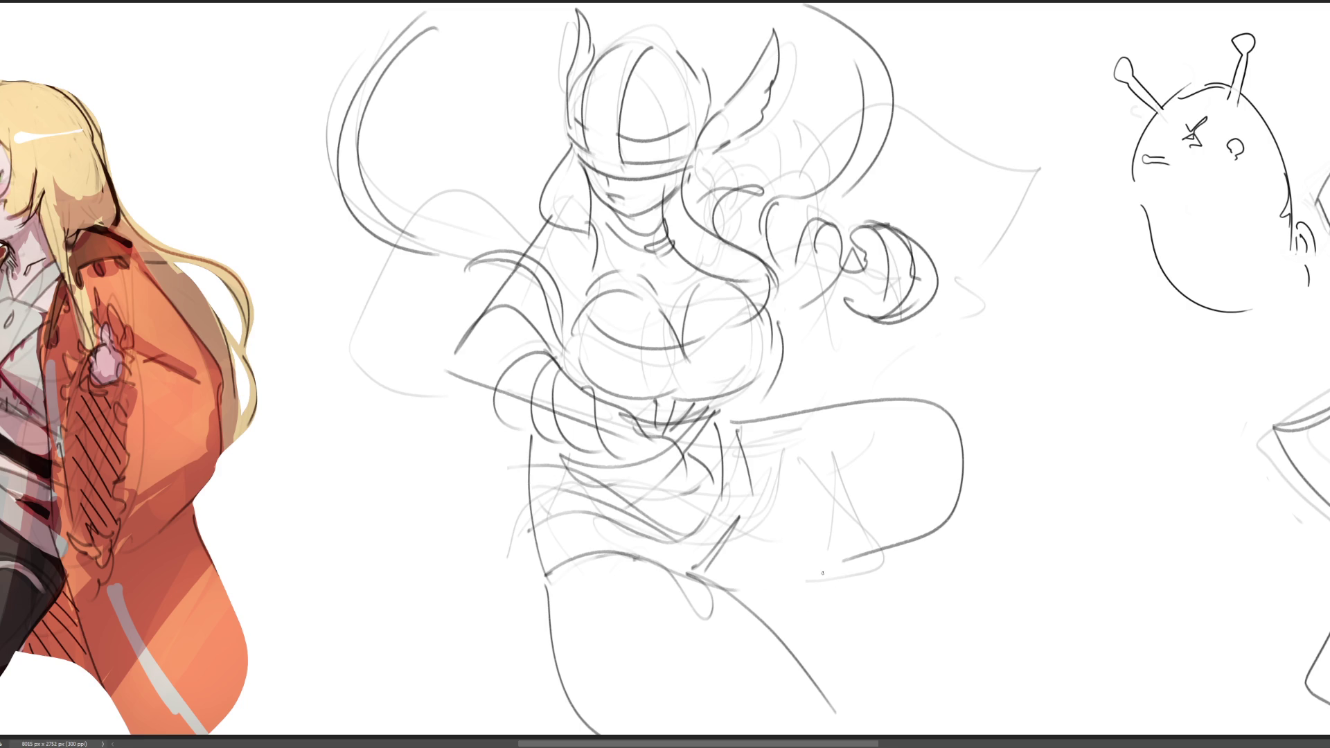
pyautogui.moveTo(746, 600); pyautogui.dragTo(902, 556)
pyautogui.moveTo(793, 419)
pyautogui.mouseDown()
pyautogui.moveTo(878, 526)
pyautogui.moveTo(834, 426)
pyautogui.moveTo(882, 525)
pyautogui.mouseUp()
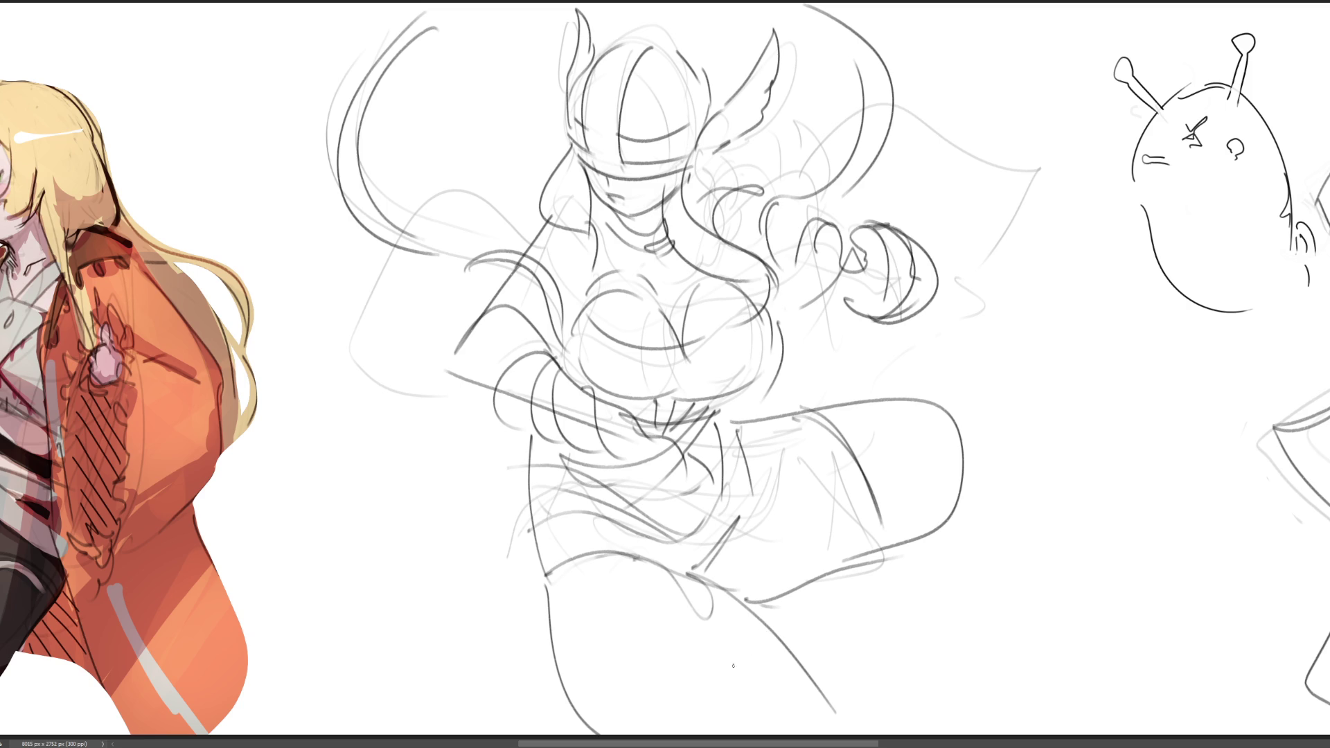
pyautogui.moveTo(644, 661)
pyautogui.mouseDown()
pyautogui.moveTo(599, 679)
pyautogui.moveTo(767, 652)
pyautogui.moveTo(609, 733)
pyautogui.mouseUp()
pyautogui.moveTo(794, 663)
pyautogui.mouseDown()
pyautogui.moveTo(662, 735)
pyautogui.moveTo(699, 734)
pyautogui.moveTo(721, 682)
pyautogui.moveTo(665, 734)
pyautogui.mouseUp()
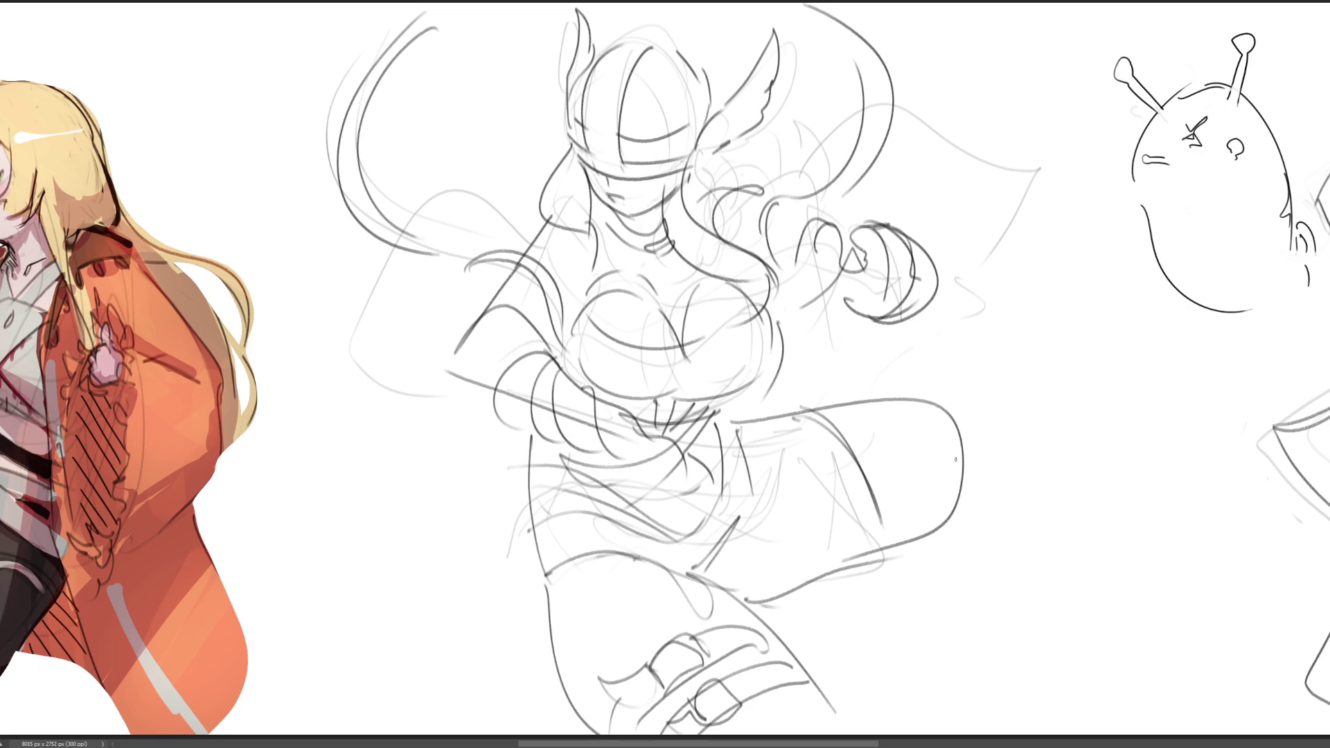
# Sweep long curves and diagonals down from the skirt's right side, redoing several strokes
pyautogui.moveTo(956, 413)
pyautogui.mouseDown()
pyautogui.moveTo(997, 503)
pyautogui.moveTo(1122, 544)
pyautogui.mouseUp()
pyautogui.hotkey('ctrl', 'z')
pyautogui.hotkey('ctrl', 'z')
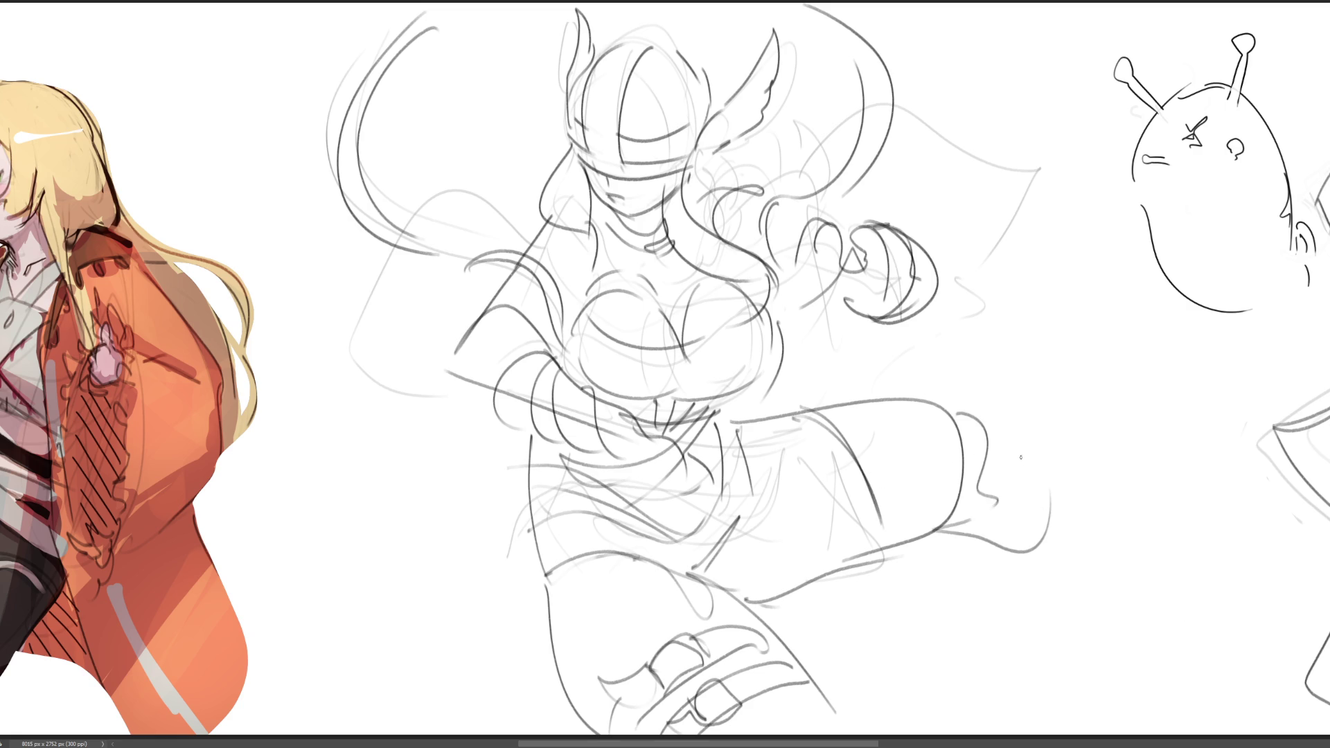
pyautogui.moveTo(956, 402)
pyautogui.mouseDown()
pyautogui.moveTo(1252, 389)
pyautogui.moveTo(1042, 498)
pyautogui.mouseUp()
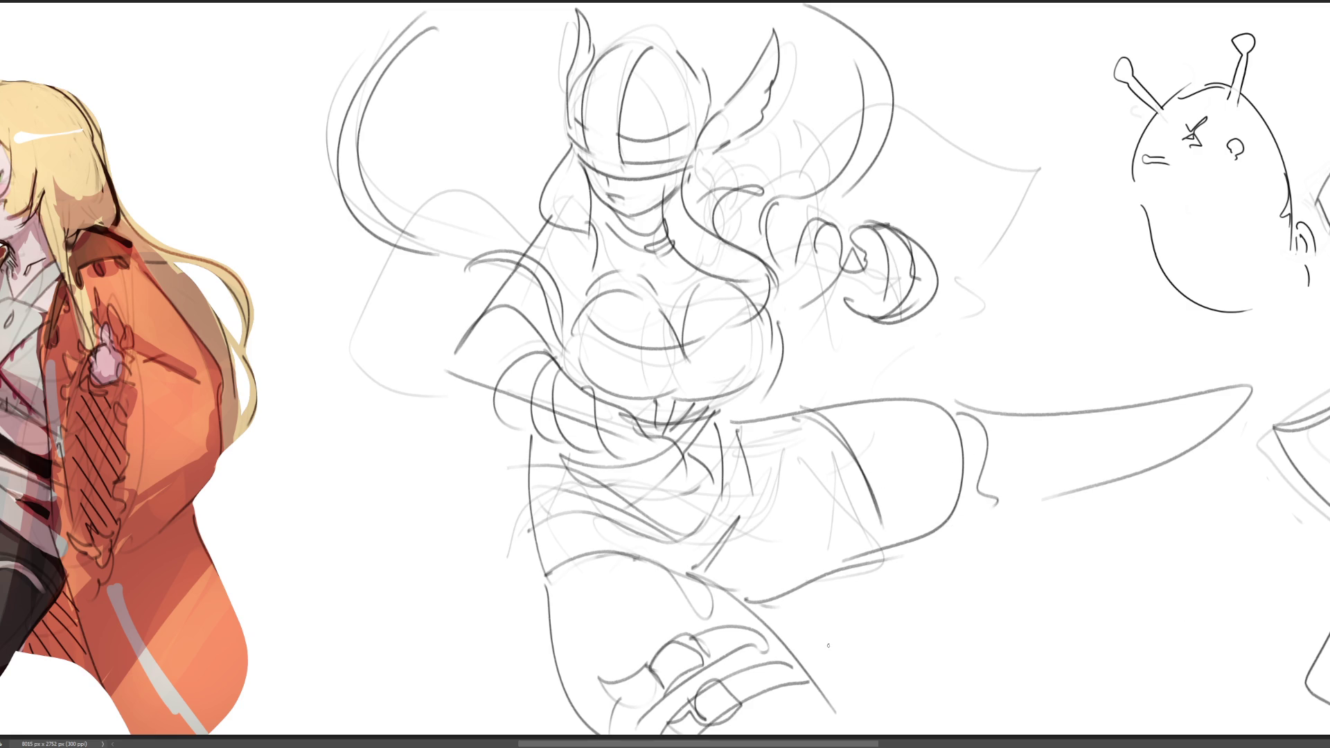
pyautogui.hotkey('ctrl', 'z')
pyautogui.moveTo(975, 451); pyautogui.dragTo(833, 625)
pyautogui.moveTo(824, 570); pyautogui.dragTo(793, 632)
pyautogui.moveTo(982, 506); pyautogui.dragTo(817, 665)
pyautogui.moveTo(775, 619); pyautogui.dragTo(795, 653)
pyautogui.hotkey('ctrl', 'z')
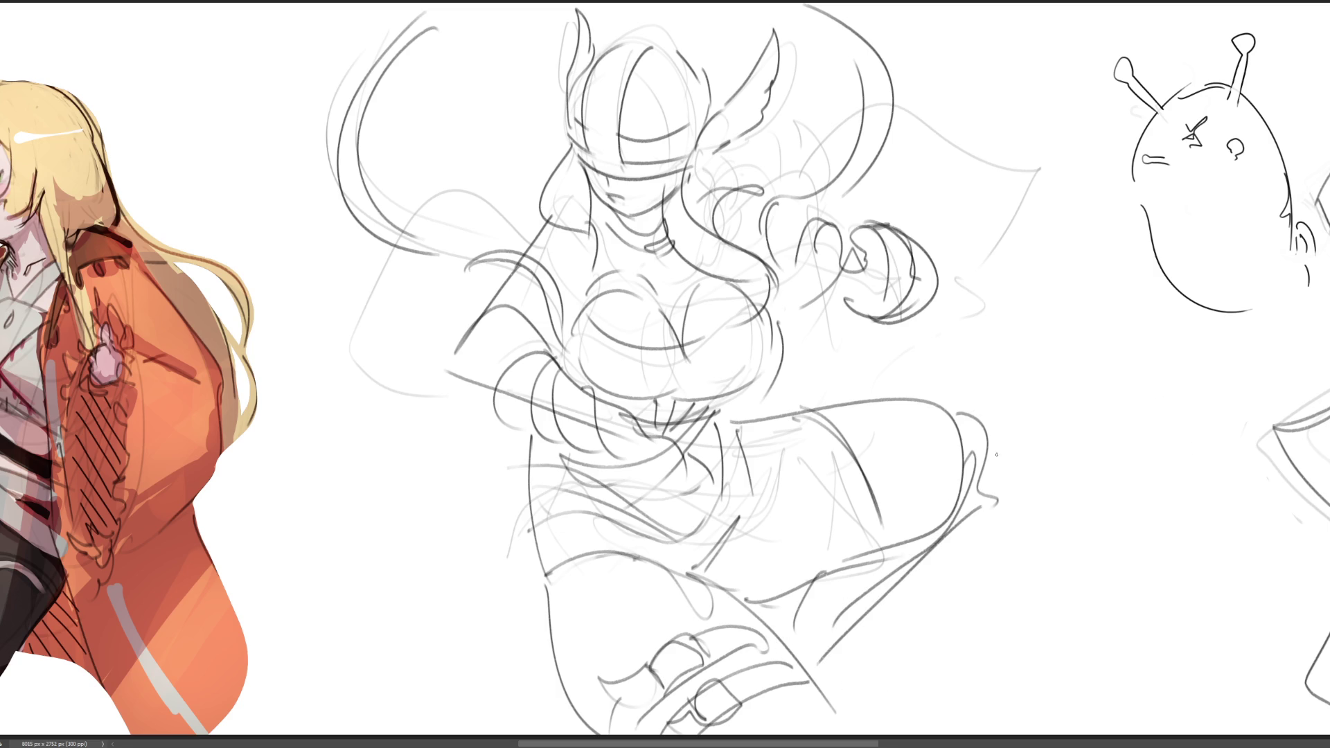
pyautogui.hotkey('ctrl', 'z')
pyautogui.moveTo(985, 442); pyautogui.dragTo(872, 663)
pyautogui.moveTo(840, 591)
pyautogui.mouseDown()
pyautogui.moveTo(835, 676)
pyautogui.moveTo(877, 712)
pyautogui.mouseUp()
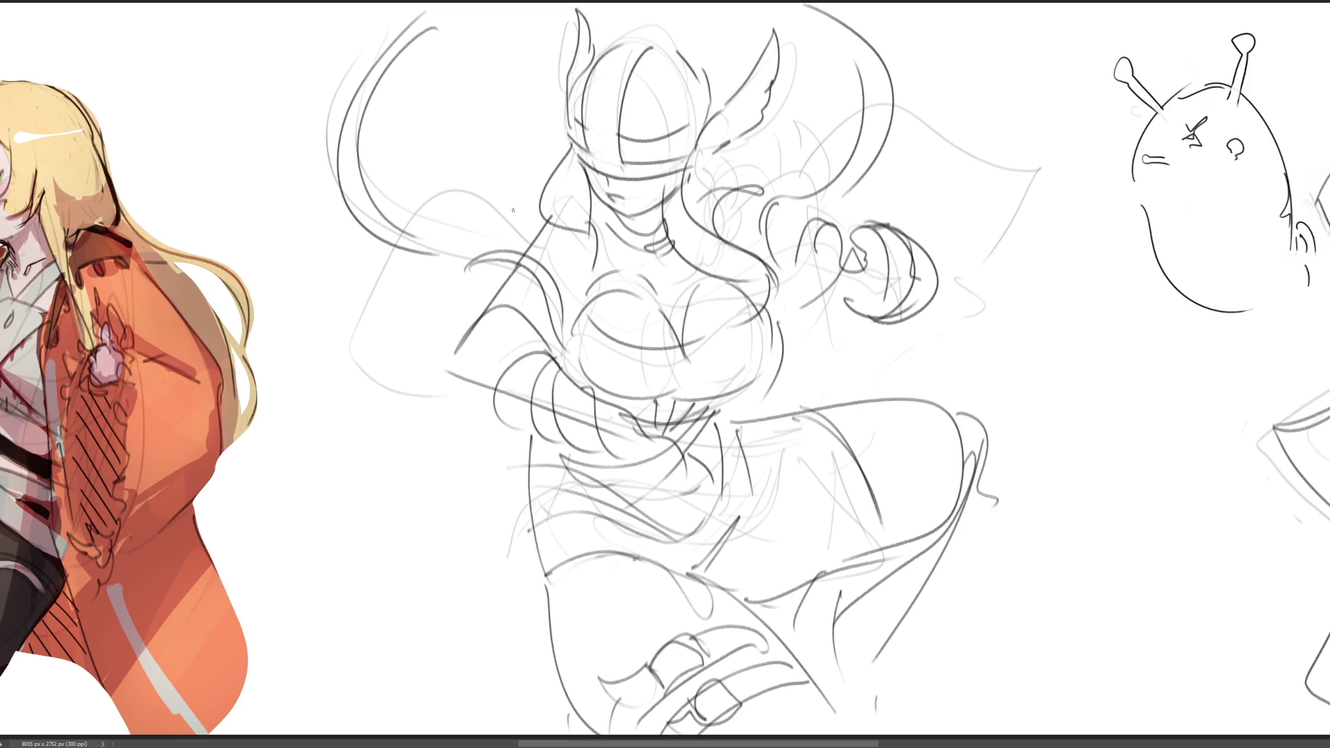
# Add long wisps and curls trailing left, marks around the hair, and an arched stroke at right
pyautogui.moveTo(534, 220)
pyautogui.mouseDown()
pyautogui.moveTo(433, 148)
pyautogui.moveTo(345, 235)
pyautogui.mouseUp()
pyautogui.moveTo(196, 284)
pyautogui.mouseDown()
pyautogui.moveTo(229, 304)
pyautogui.moveTo(349, 313)
pyautogui.mouseUp()
pyautogui.moveTo(478, 293)
pyautogui.mouseDown()
pyautogui.moveTo(291, 385)
pyautogui.moveTo(291, 460)
pyautogui.moveTo(205, 509)
pyautogui.mouseUp()
pyautogui.moveTo(216, 532)
pyautogui.mouseDown()
pyautogui.moveTo(415, 478)
pyautogui.moveTo(476, 428)
pyautogui.mouseUp()
pyautogui.moveTo(298, 575)
pyautogui.mouseDown()
pyautogui.moveTo(332, 604)
pyautogui.moveTo(420, 613)
pyautogui.mouseUp()
pyautogui.moveTo(717, 171); pyautogui.dragTo(745, 135)
pyautogui.moveTo(823, 104); pyautogui.dragTo(793, 166)
pyautogui.moveTo(933, 242); pyautogui.dragTo(995, 358)
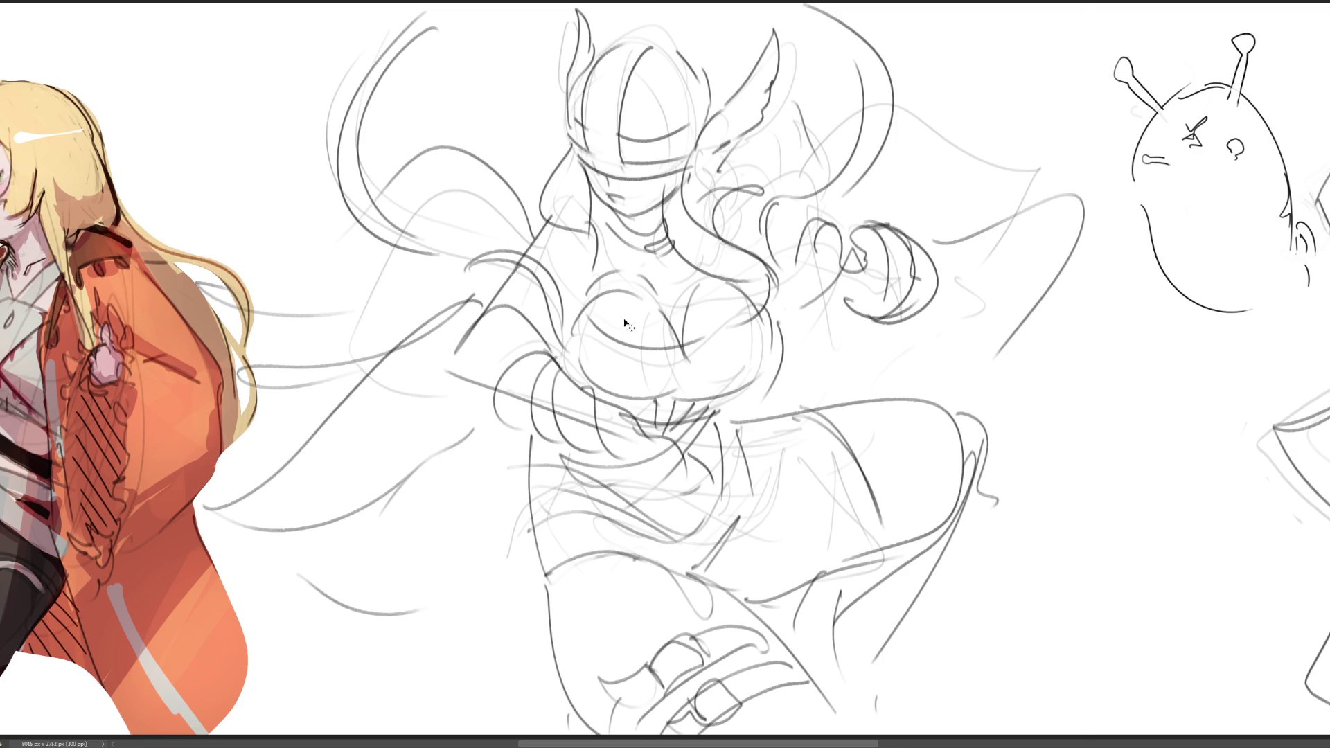
# Free-transform the sketch, stretching it taller and its top-right corner wider, then commit
pyautogui.hotkey('ctrl', 't')
pyautogui.moveTo(1085, 4); pyautogui.dragTo(1193, 35)
pyautogui.moveTo(192, 10); pyautogui.dragTo(87, 0)
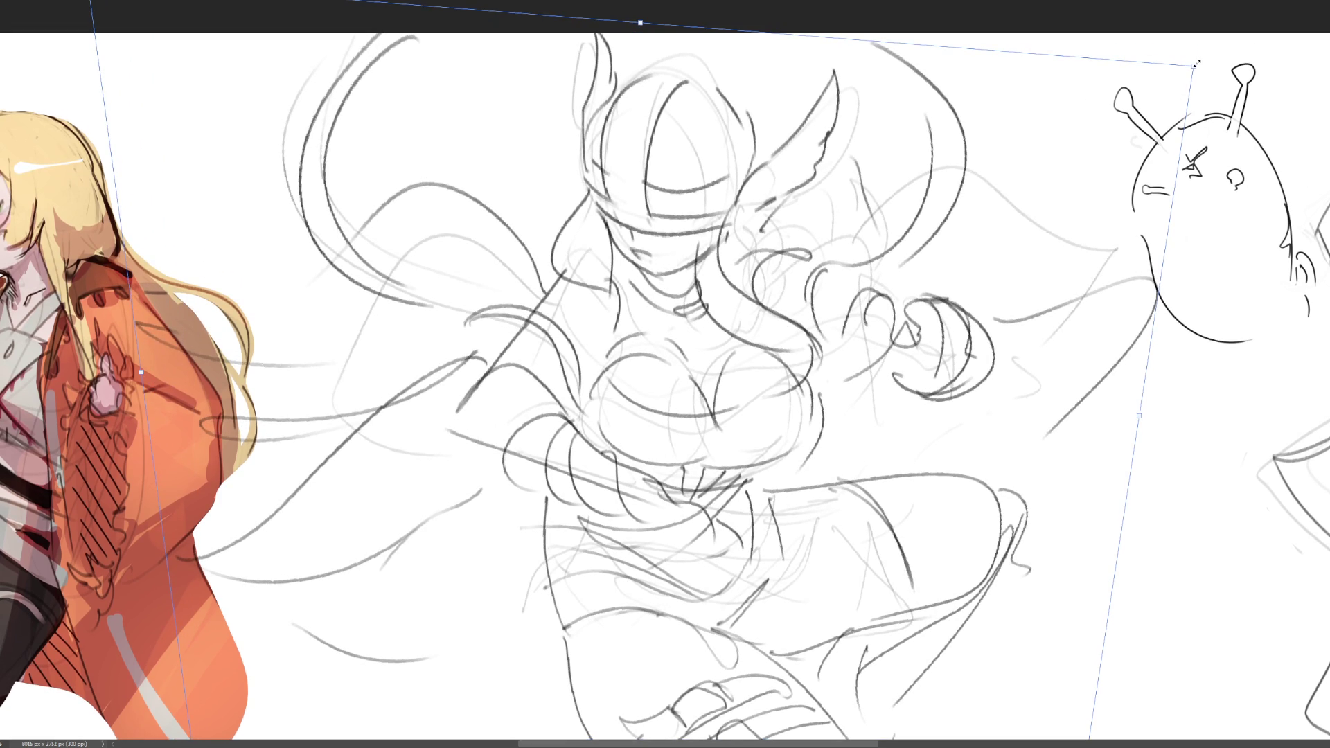
pyautogui.hotkey('ctrl', 'z')
pyautogui.hotkey('ctrl', 'z')
pyautogui.hotkey('ctrl', 'z')
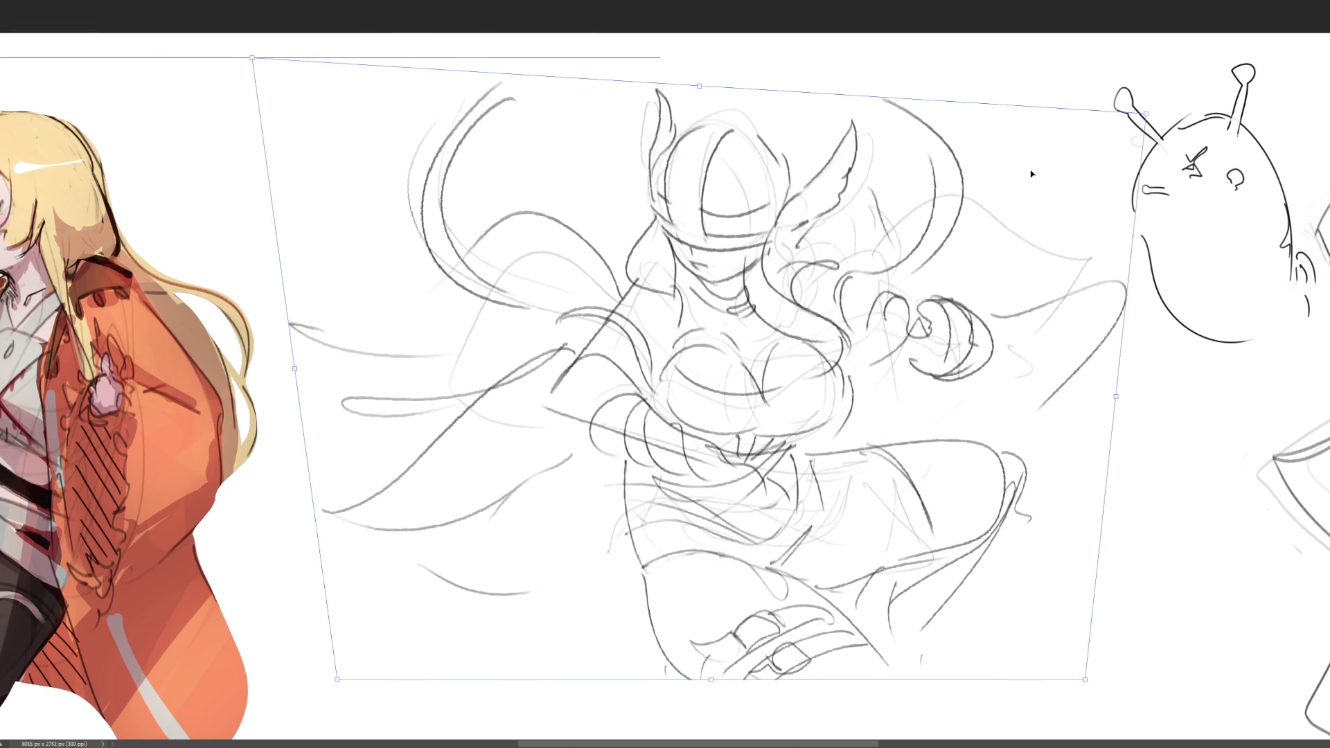
pyautogui.hotkey('ctrl', 'z')
pyautogui.moveTo(702, 81); pyautogui.dragTo(715, 50)
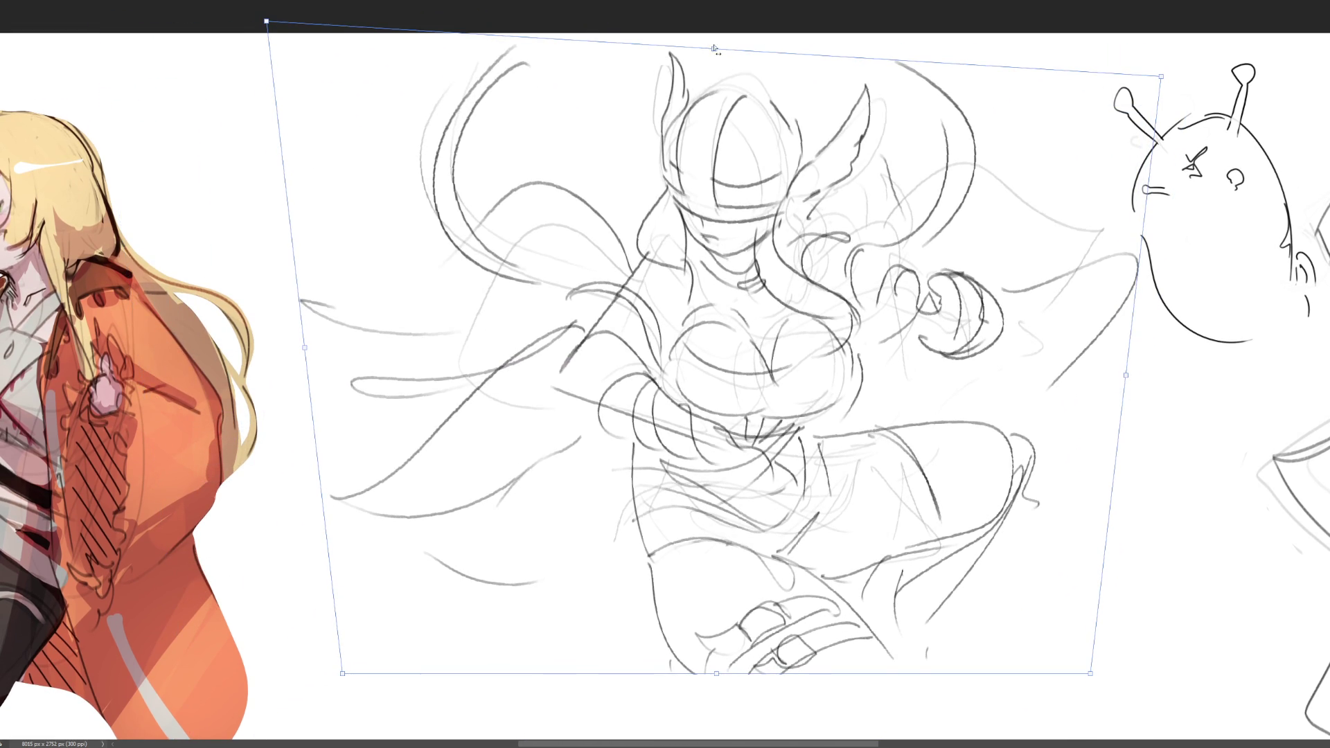
pyautogui.moveTo(1161, 76); pyautogui.dragTo(1236, 64)
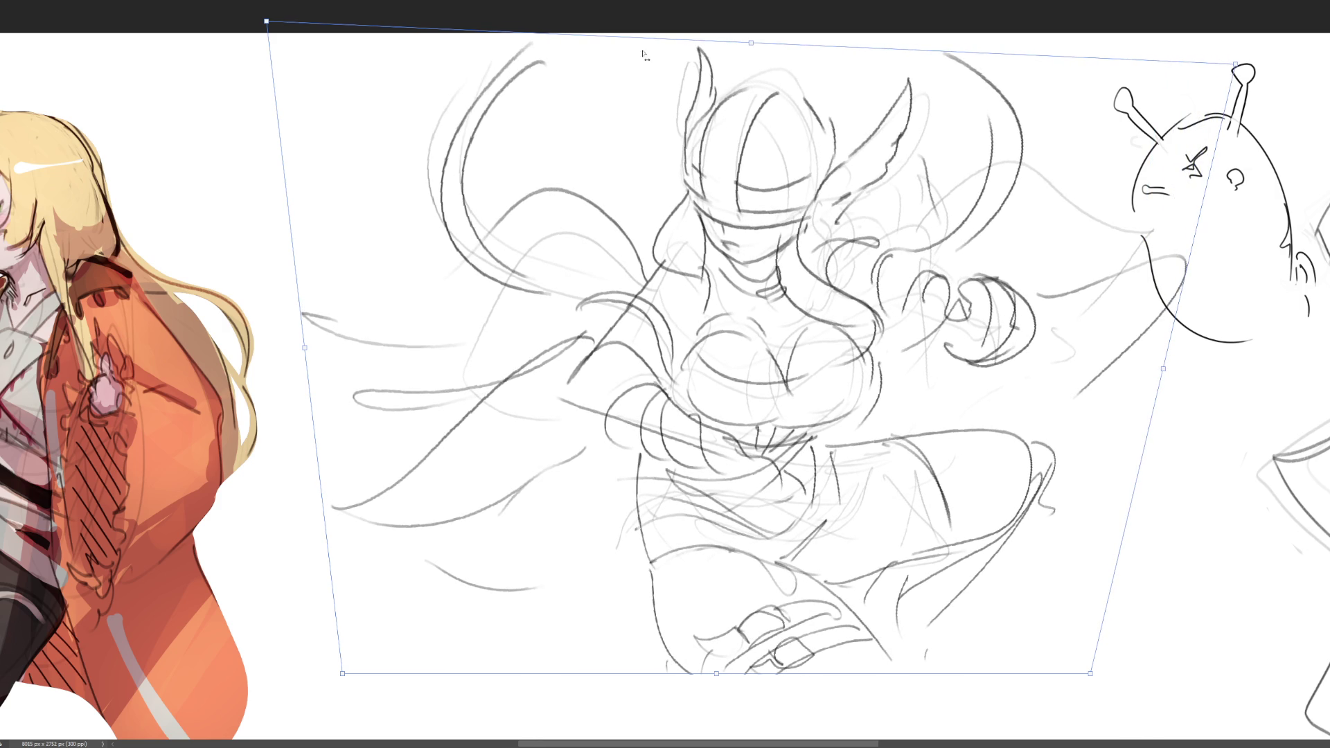
pyautogui.press('Return')
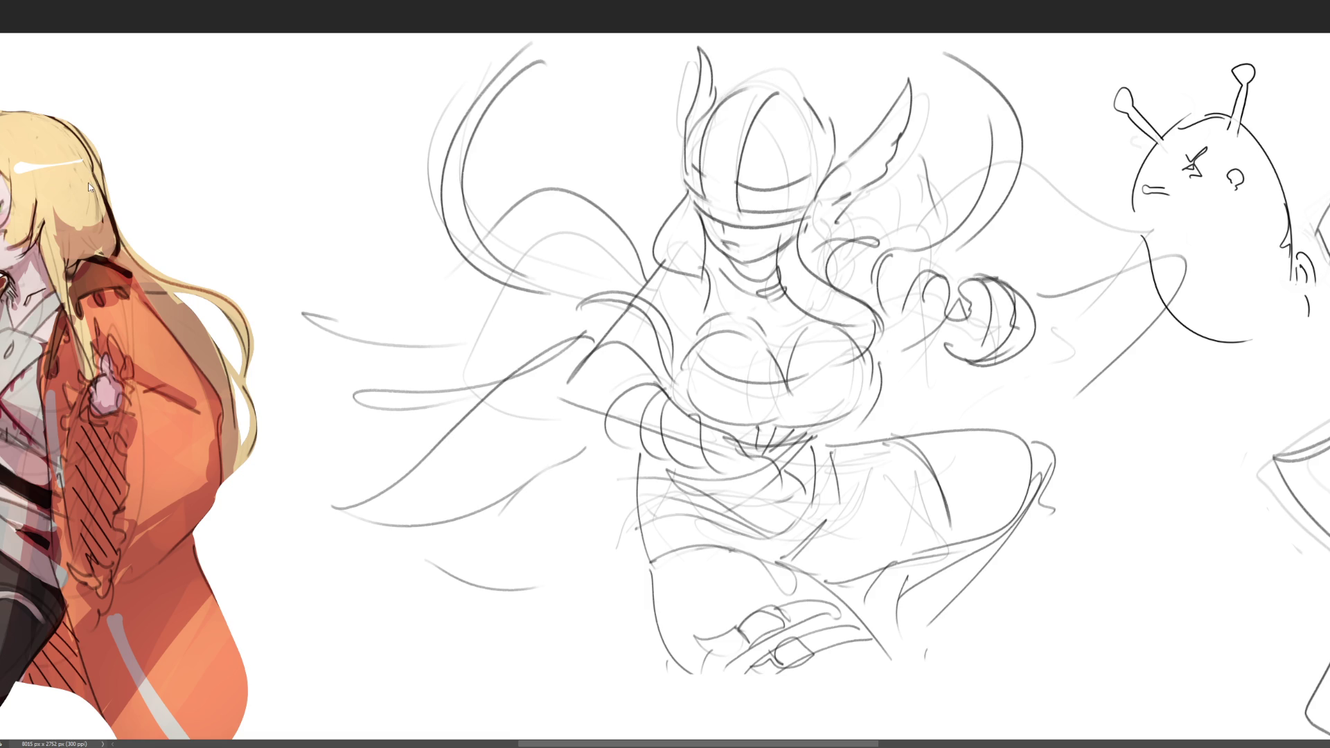
# Flip the sketch horizontally, fade it lighter, and ink the helmet crest arcs and band
pyautogui.press('h')
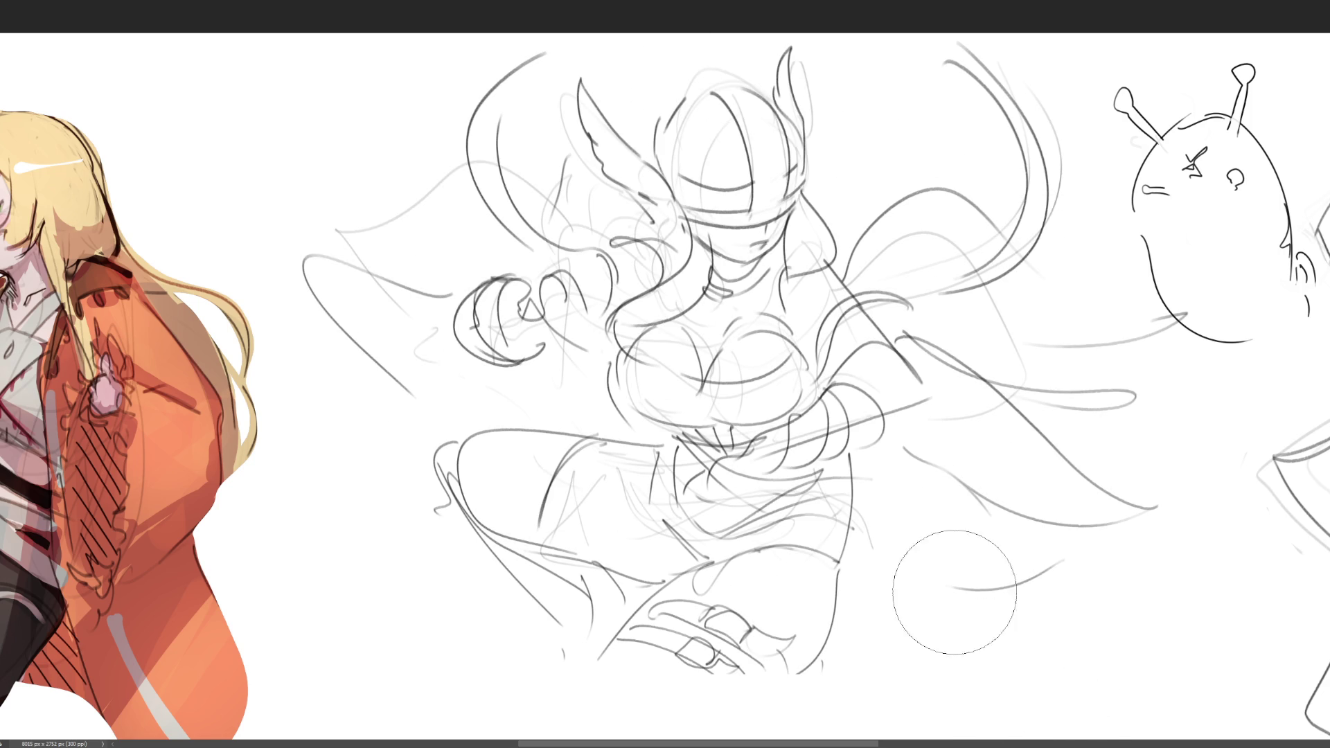
pyautogui.press(']')
pyautogui.press(']')
pyautogui.press(']')
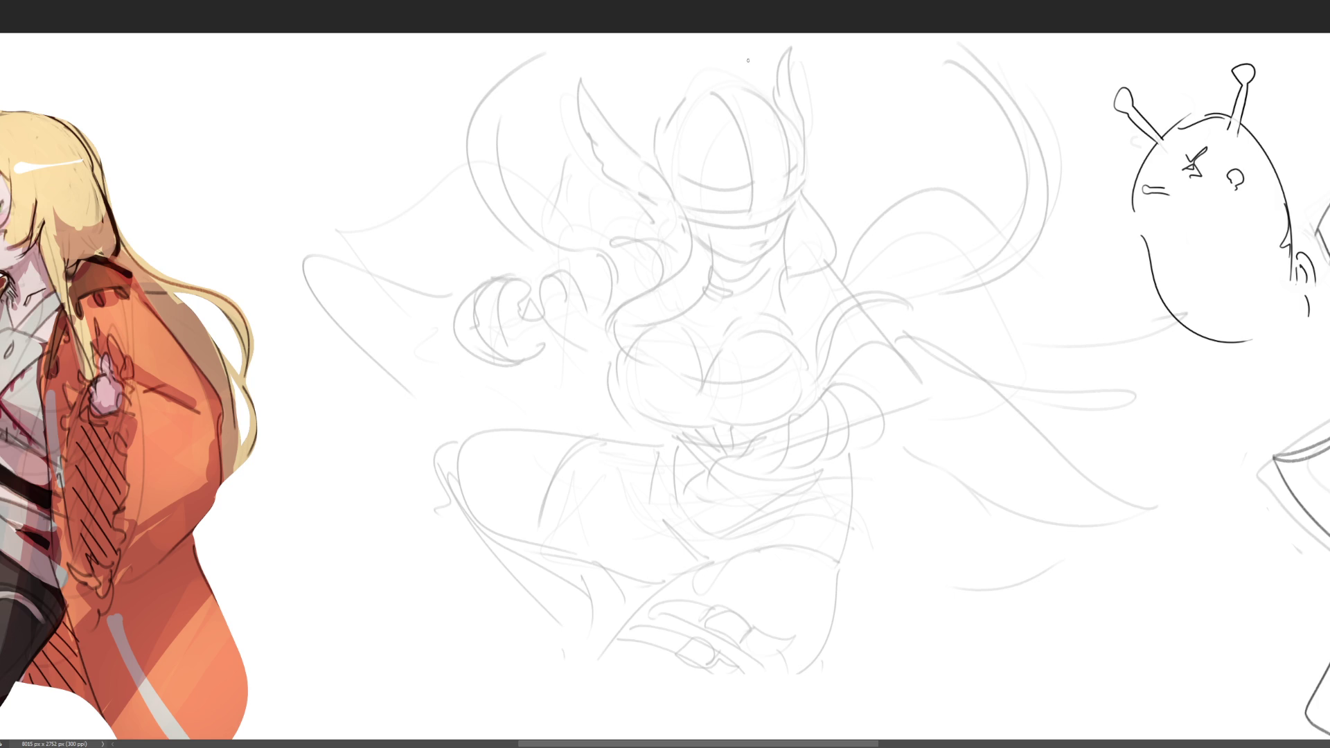
pyautogui.moveTo(707, 107); pyautogui.dragTo(744, 177)
pyautogui.hotkey('ctrl', 'z')
pyautogui.moveTo(710, 102); pyautogui.dragTo(745, 175)
pyautogui.moveTo(709, 96)
pyautogui.mouseDown()
pyautogui.moveTo(767, 116)
pyautogui.moveTo(787, 181)
pyautogui.moveTo(749, 203)
pyautogui.mouseUp()
pyautogui.moveTo(675, 176)
pyautogui.mouseDown()
pyautogui.moveTo(747, 184)
pyautogui.moveTo(714, 208)
pyautogui.moveTo(737, 211)
pyautogui.moveTo(729, 194)
pyautogui.moveTo(748, 212)
pyautogui.mouseUp()
# Ink the helmet's front band and outer dome arcs, correcting stray strokes
pyautogui.hotkey('ctrl', 'z')
pyautogui.hotkey('ctrl', 'z')
pyautogui.moveTo(802, 154)
pyautogui.mouseDown()
pyautogui.moveTo(785, 178)
pyautogui.moveTo(802, 193)
pyautogui.moveTo(748, 228)
pyautogui.moveTo(761, 222)
pyautogui.mouseUp()
pyautogui.hotkey('ctrl', 'z')
pyautogui.moveTo(792, 183); pyautogui.dragTo(778, 220)
pyautogui.moveTo(679, 205); pyautogui.dragTo(738, 227)
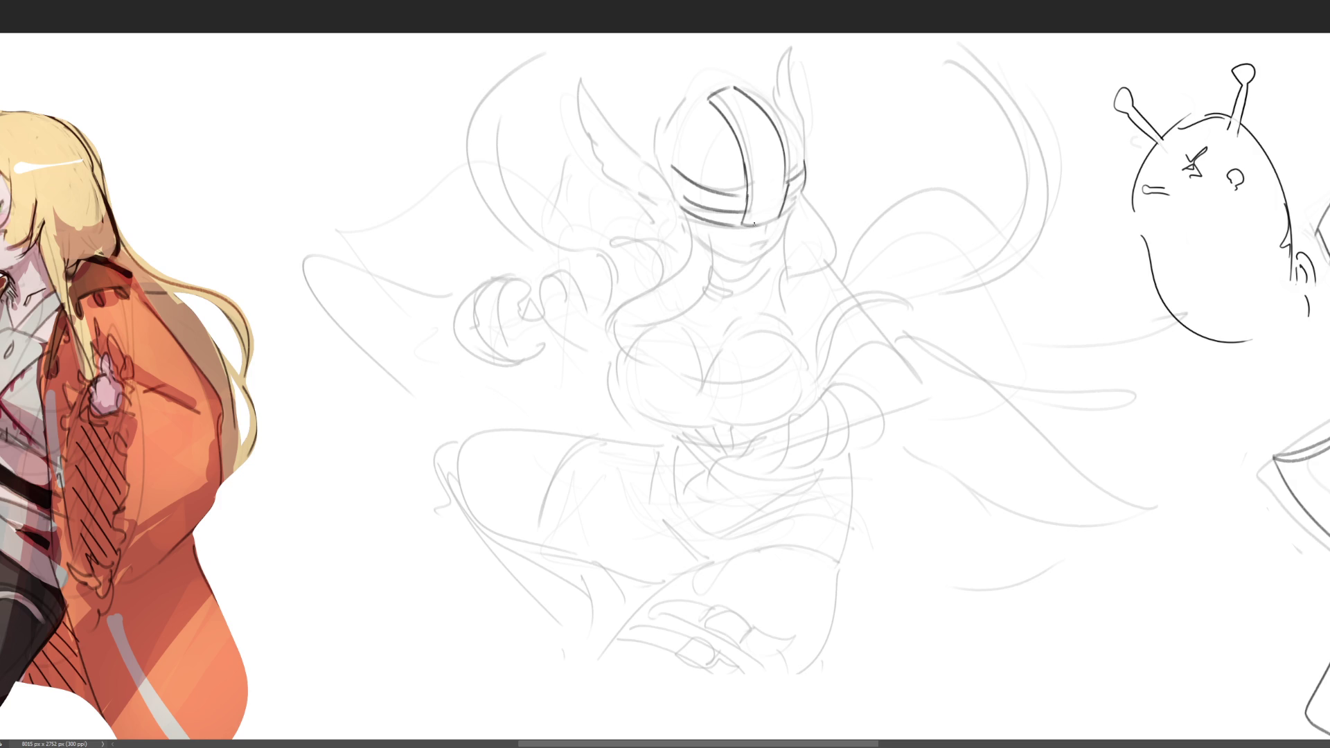
pyautogui.moveTo(744, 85)
pyautogui.mouseDown()
pyautogui.moveTo(806, 173)
pyautogui.moveTo(663, 173)
pyautogui.mouseUp()
pyautogui.hotkey('ctrl', 'z')
pyautogui.moveTo(701, 101)
pyautogui.mouseDown()
pyautogui.moveTo(662, 161)
pyautogui.moveTo(730, 126)
pyautogui.moveTo(742, 96)
pyautogui.moveTo(806, 151)
pyautogui.mouseUp()
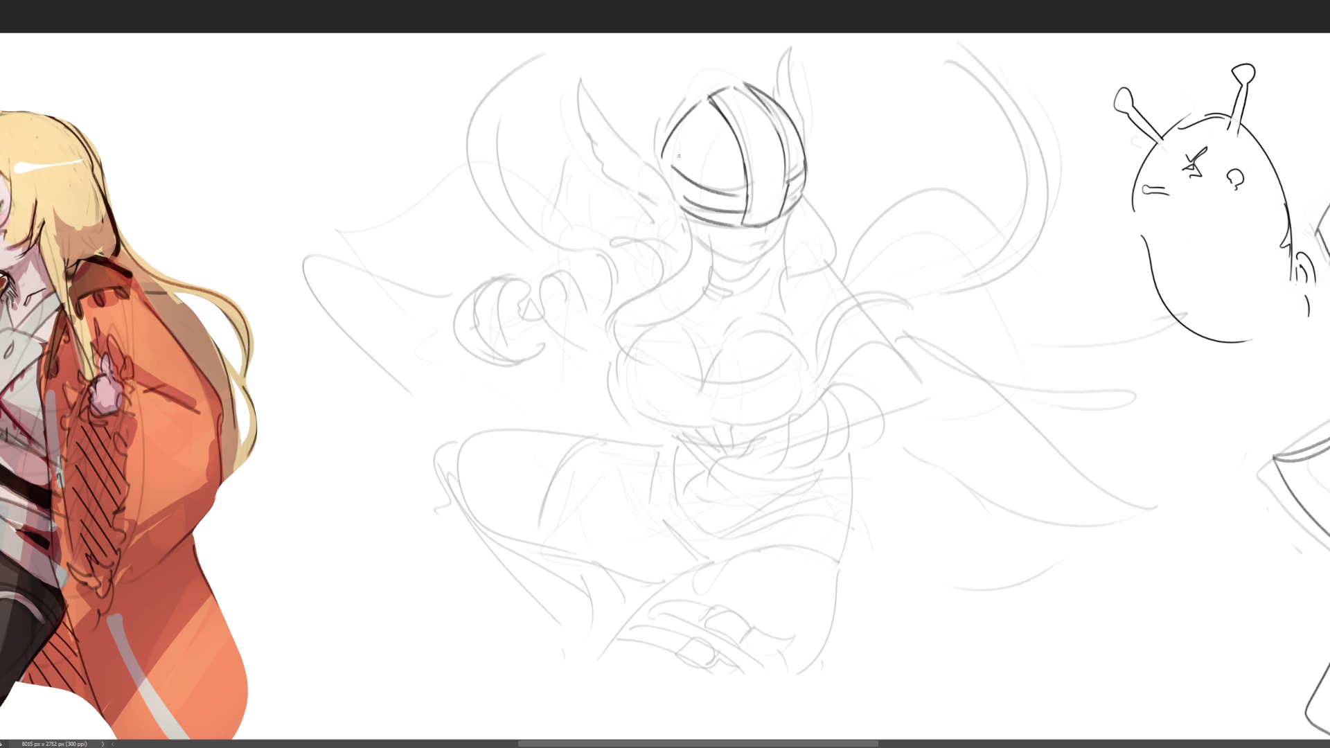
# Draw the helmet's left wing, a horn on the right, and an arc over the top
pyautogui.moveTo(667, 175)
pyautogui.mouseDown()
pyautogui.moveTo(623, 133)
pyautogui.moveTo(575, 139)
pyautogui.moveTo(597, 182)
pyautogui.moveTo(698, 232)
pyautogui.mouseUp()
pyautogui.moveTo(727, 33)
pyautogui.mouseDown()
pyautogui.moveTo(735, 72)
pyautogui.moveTo(777, 85)
pyautogui.moveTo(807, 129)
pyautogui.mouseUp()
pyautogui.moveTo(741, 75)
pyautogui.mouseDown()
pyautogui.moveTo(662, 87)
pyautogui.moveTo(638, 126)
pyautogui.mouseUp()
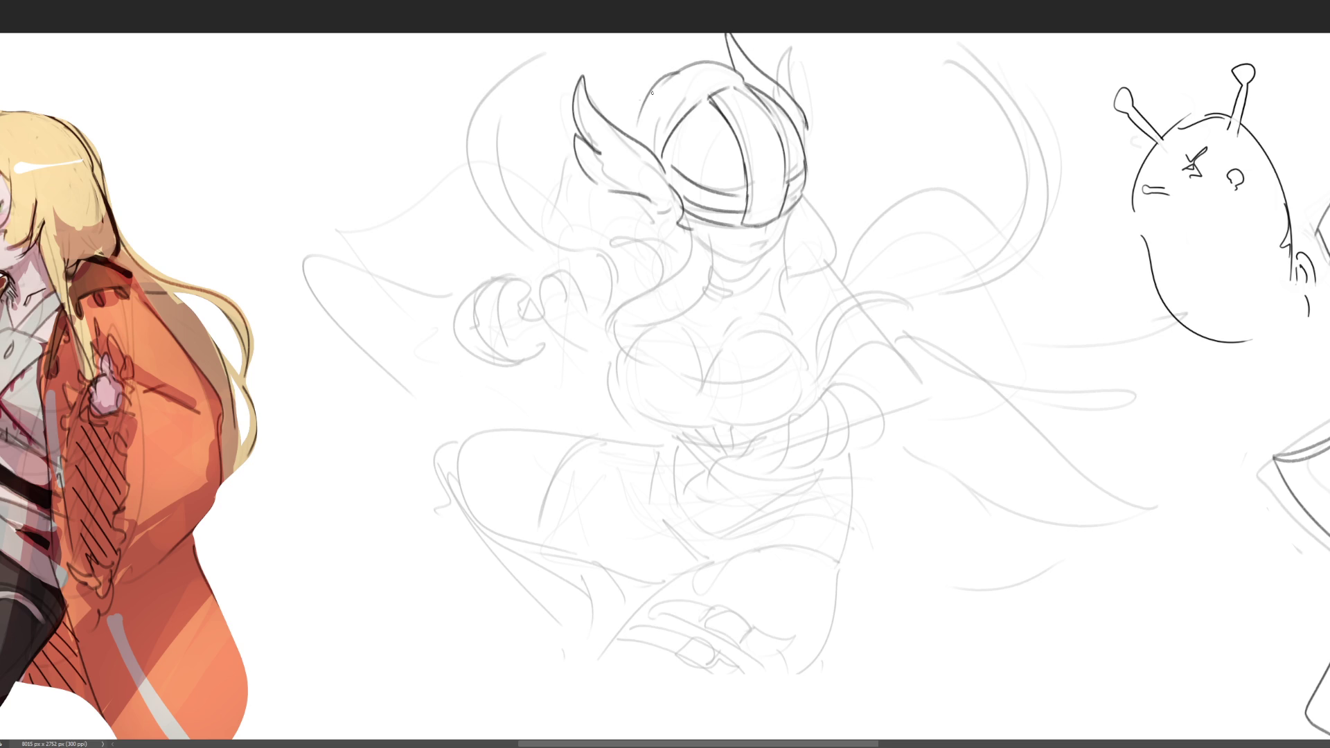
pyautogui.hotkey('ctrl', 'z')
pyautogui.moveTo(741, 68)
pyautogui.mouseDown()
pyautogui.moveTo(625, 104)
pyautogui.moveTo(586, 214)
pyautogui.moveTo(700, 264)
pyautogui.mouseUp()
# Ink the neck S-curve and hair strokes falling to the left below the helmet
pyautogui.moveTo(686, 213); pyautogui.dragTo(707, 329)
pyautogui.hotkey('ctrl', 'z')
pyautogui.hotkey('ctrl', 'z')
pyautogui.moveTo(701, 232); pyautogui.dragTo(658, 325)
pyautogui.moveTo(685, 242)
pyautogui.mouseDown()
pyautogui.moveTo(675, 291)
pyautogui.moveTo(621, 374)
pyautogui.mouseUp()
pyautogui.moveTo(613, 266)
pyautogui.mouseDown()
pyautogui.moveTo(623, 297)
pyautogui.moveTo(652, 294)
pyautogui.mouseUp()
pyautogui.moveTo(658, 250)
pyautogui.mouseDown()
pyautogui.moveTo(648, 291)
pyautogui.moveTo(547, 179)
pyautogui.moveTo(647, 290)
pyautogui.mouseUp()
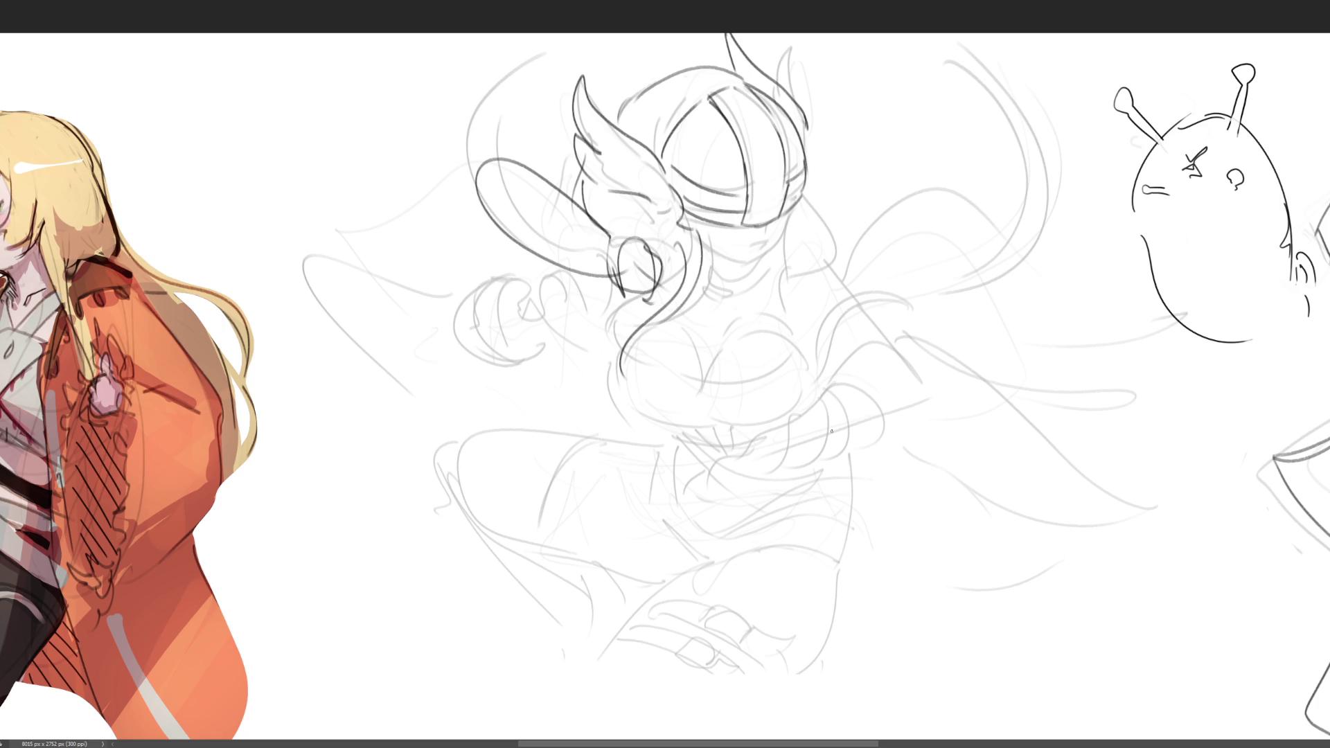
# Add long hair curves right of the face, the chin, and a line down the helmet's right
pyautogui.moveTo(795, 206); pyautogui.dragTo(734, 324)
pyautogui.moveTo(808, 189); pyautogui.dragTo(776, 329)
pyautogui.moveTo(789, 223); pyautogui.dragTo(716, 267)
pyautogui.hotkey('ctrl', 'z')
pyautogui.hotkey('ctrl', 'z')
pyautogui.hotkey('ctrl', 'z')
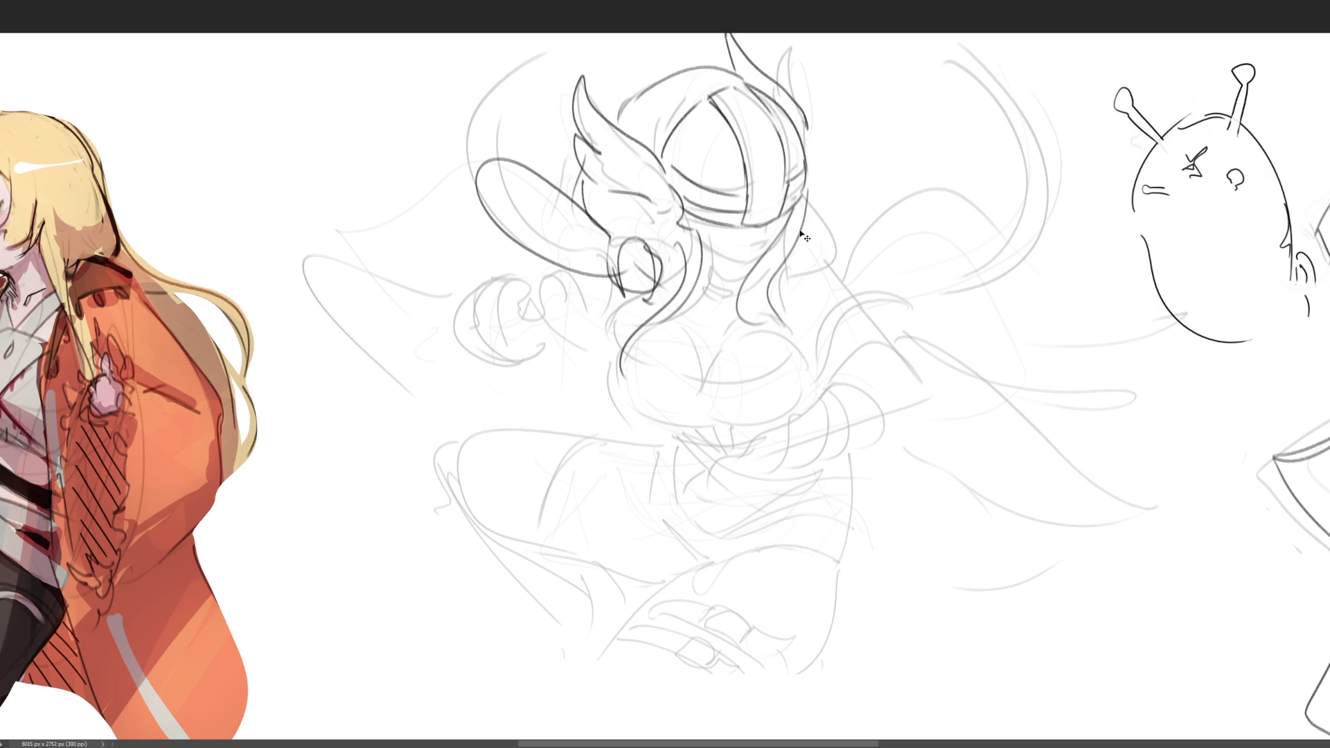
pyautogui.moveTo(804, 200); pyautogui.dragTo(788, 309)
pyautogui.moveTo(713, 246)
pyautogui.mouseDown()
pyautogui.moveTo(786, 245)
pyautogui.moveTo(766, 265)
pyautogui.mouseUp()
pyautogui.hotkey('ctrl', 'z')
pyautogui.hotkey('ctrl', 'z')
pyautogui.moveTo(802, 203)
pyautogui.mouseDown()
pyautogui.moveTo(771, 267)
pyautogui.moveTo(831, 331)
pyautogui.moveTo(938, 377)
pyautogui.moveTo(886, 334)
pyautogui.mouseUp()
# Sketch the shoulder loop and arm lines, a large curved bow, and the arrow shaft across it
pyautogui.moveTo(865, 276); pyautogui.dragTo(1060, 409)
pyautogui.moveTo(900, 377)
pyautogui.mouseDown()
pyautogui.moveTo(1122, 447)
pyautogui.moveTo(1157, 420)
pyautogui.mouseUp()
pyautogui.moveTo(1155, 465)
pyautogui.mouseDown()
pyautogui.moveTo(1087, 228)
pyautogui.moveTo(931, 64)
pyautogui.mouseUp()
pyautogui.moveTo(931, 67)
pyautogui.mouseDown()
pyautogui.moveTo(1133, 360)
pyautogui.moveTo(1103, 631)
pyautogui.mouseUp()
pyautogui.moveTo(1109, 627); pyautogui.dragTo(1164, 374)
pyautogui.moveTo(907, 35)
pyautogui.mouseDown()
pyautogui.moveTo(1142, 372)
pyautogui.moveTo(1036, 710)
pyautogui.mouseUp()
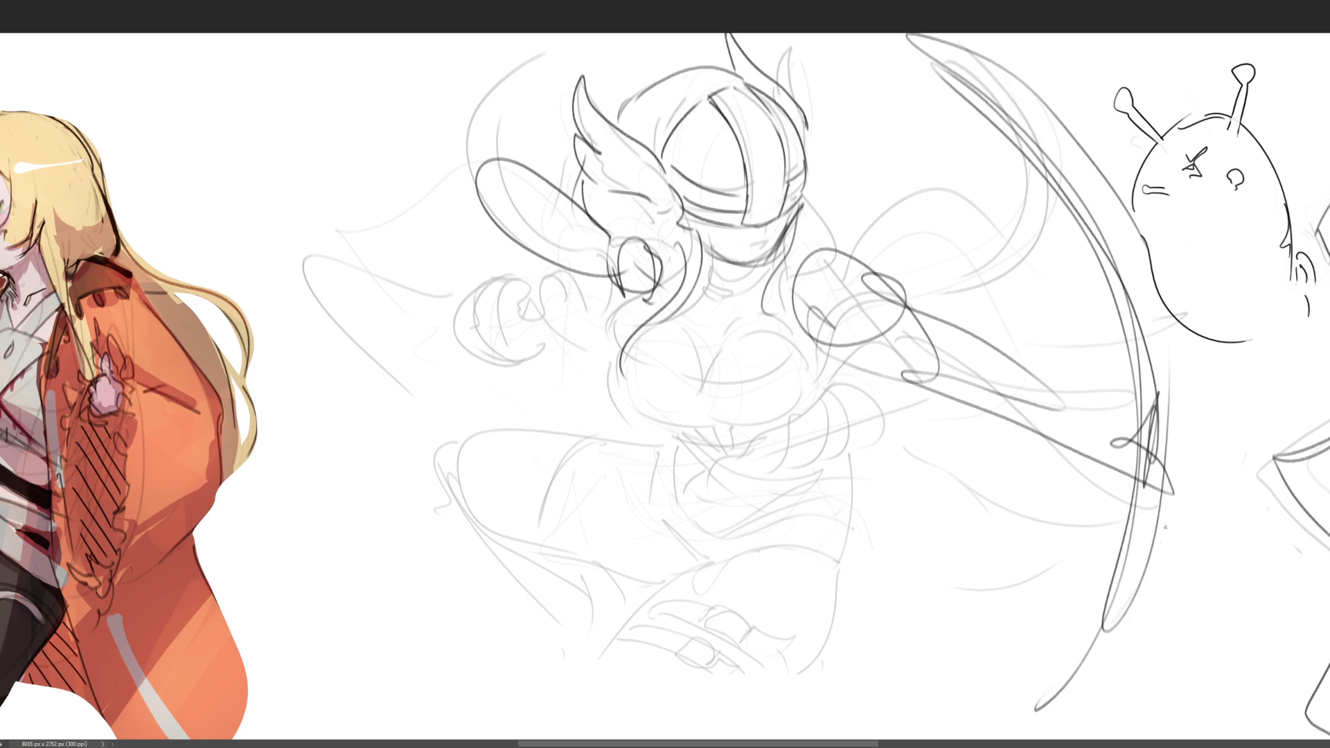
pyautogui.moveTo(1165, 524)
pyautogui.mouseDown()
pyautogui.moveTo(634, 277)
pyautogui.moveTo(1163, 472)
pyautogui.mouseUp()
pyautogui.moveTo(1233, 511)
pyautogui.mouseDown()
pyautogui.moveTo(667, 248)
pyautogui.moveTo(1254, 524)
pyautogui.mouseUp()
pyautogui.moveTo(1045, 463); pyautogui.dragTo(1102, 488)
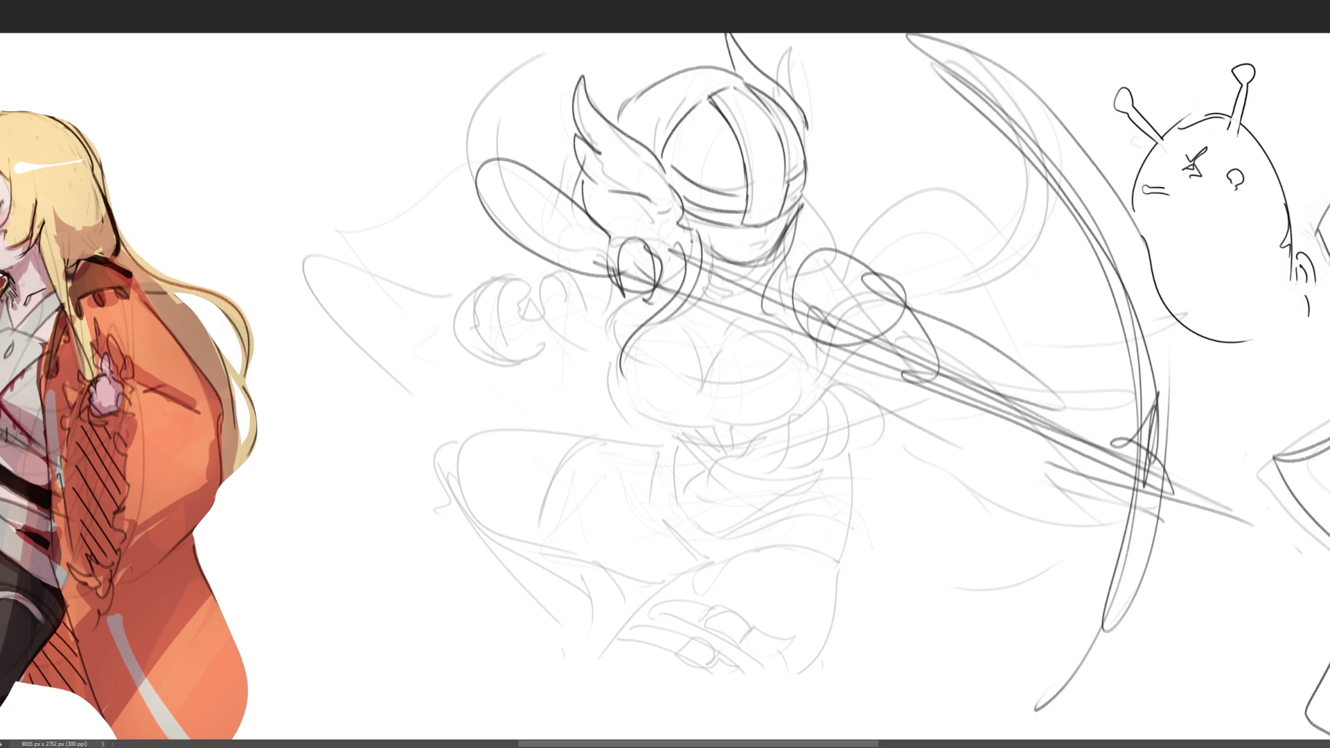
# Rough in the torso with construction lines, chest curves, waist and hip lines
pyautogui.moveTo(691, 241)
pyautogui.mouseDown()
pyautogui.moveTo(752, 345)
pyautogui.moveTo(659, 366)
pyautogui.mouseUp()
pyautogui.moveTo(661, 301)
pyautogui.mouseDown()
pyautogui.moveTo(623, 355)
pyautogui.moveTo(627, 411)
pyautogui.mouseUp()
pyautogui.moveTo(627, 347)
pyautogui.mouseDown()
pyautogui.moveTo(779, 322)
pyautogui.moveTo(655, 410)
pyautogui.mouseUp()
pyautogui.moveTo(606, 364)
pyautogui.mouseDown()
pyautogui.moveTo(672, 409)
pyautogui.moveTo(827, 386)
pyautogui.mouseUp()
pyautogui.moveTo(658, 333); pyautogui.dragTo(654, 421)
pyautogui.moveTo(679, 287); pyautogui.dragTo(658, 308)
pyautogui.moveTo(748, 288); pyautogui.dragTo(706, 364)
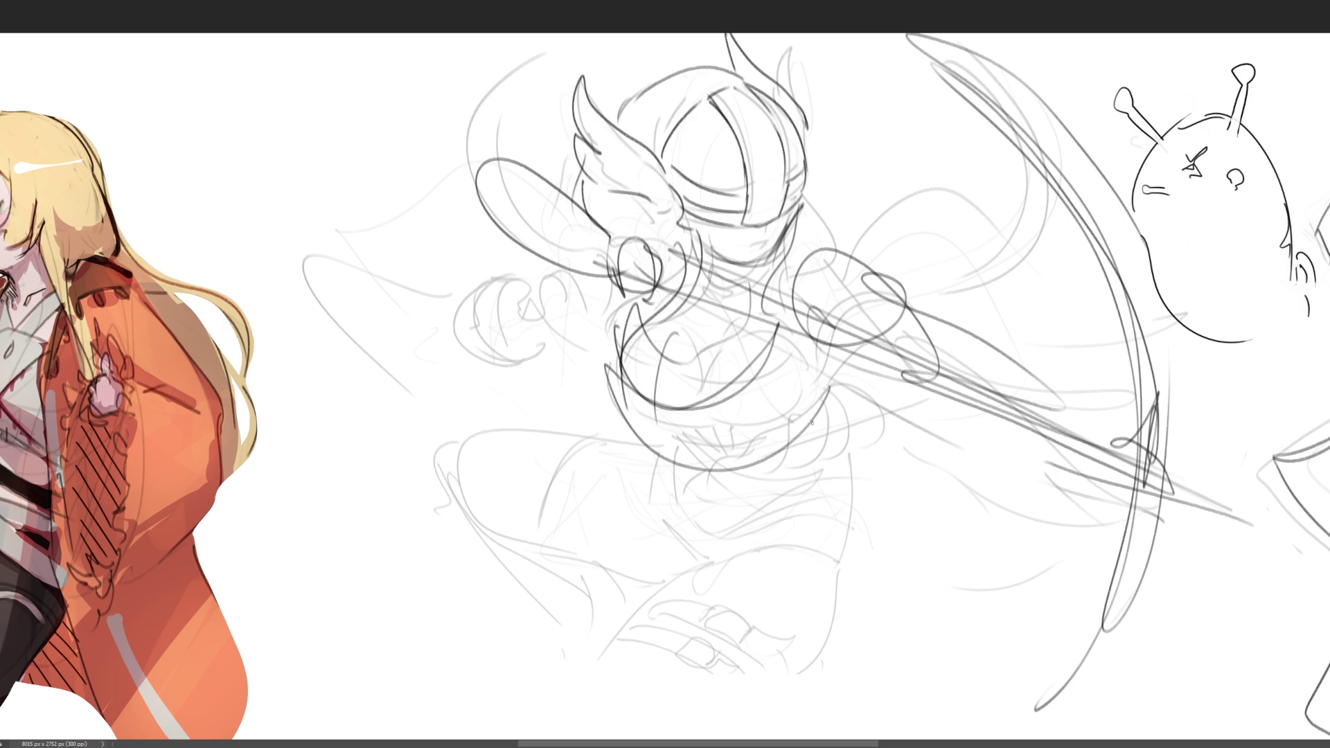
pyautogui.moveTo(812, 422); pyautogui.dragTo(847, 370)
pyautogui.moveTo(840, 277); pyautogui.dragTo(852, 467)
pyautogui.moveTo(892, 389); pyautogui.dragTo(935, 478)
pyautogui.moveTo(935, 478)
pyautogui.mouseDown()
pyautogui.moveTo(786, 551)
pyautogui.moveTo(909, 544)
pyautogui.mouseUp()
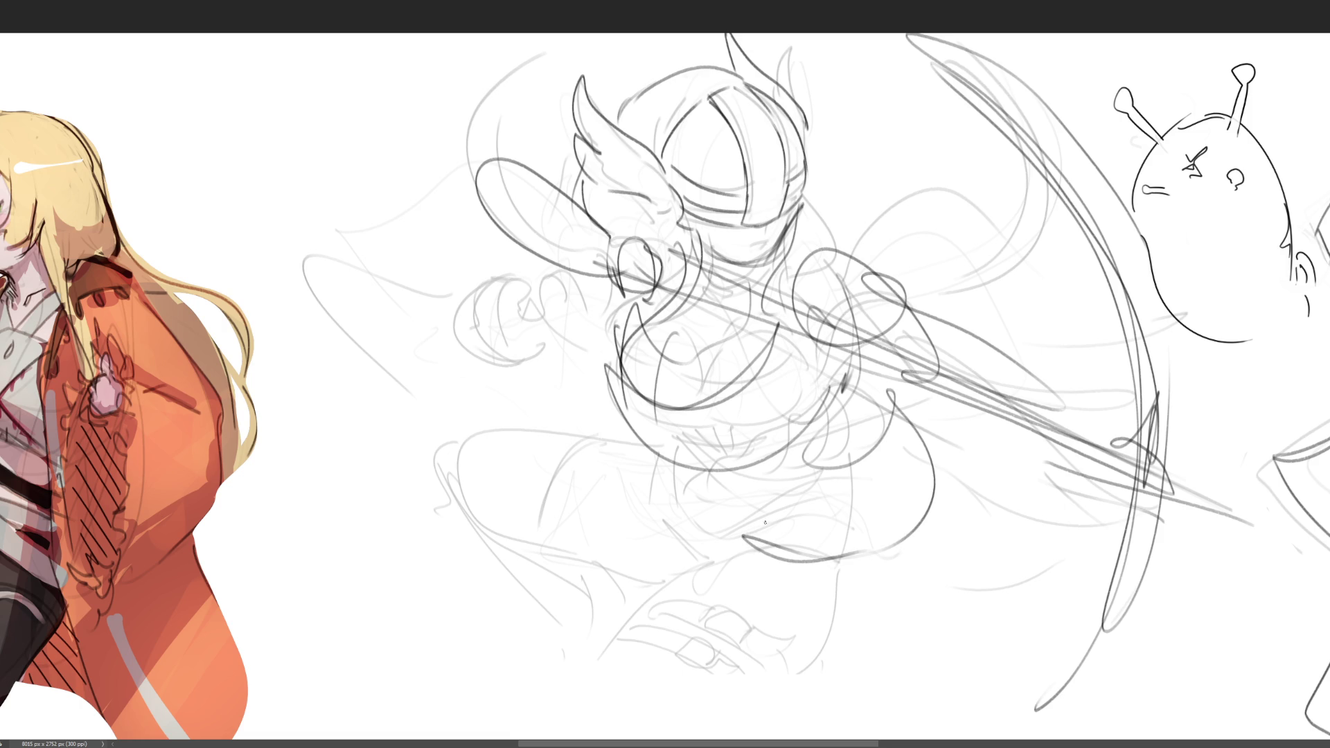
# Outline the lower body and bent leg curves, undoing the last stray leg stroke
pyautogui.moveTo(757, 519)
pyautogui.mouseDown()
pyautogui.moveTo(627, 700)
pyautogui.moveTo(928, 548)
pyautogui.mouseUp()
pyautogui.moveTo(915, 408)
pyautogui.mouseDown()
pyautogui.moveTo(925, 575)
pyautogui.moveTo(701, 726)
pyautogui.mouseUp()
pyautogui.moveTo(740, 512)
pyautogui.mouseDown()
pyautogui.moveTo(733, 524)
pyautogui.moveTo(891, 638)
pyautogui.moveTo(964, 588)
pyautogui.moveTo(883, 583)
pyautogui.mouseUp()
pyautogui.moveTo(686, 481)
pyautogui.mouseDown()
pyautogui.moveTo(691, 501)
pyautogui.moveTo(587, 512)
pyautogui.moveTo(544, 650)
pyautogui.moveTo(565, 641)
pyautogui.mouseUp()
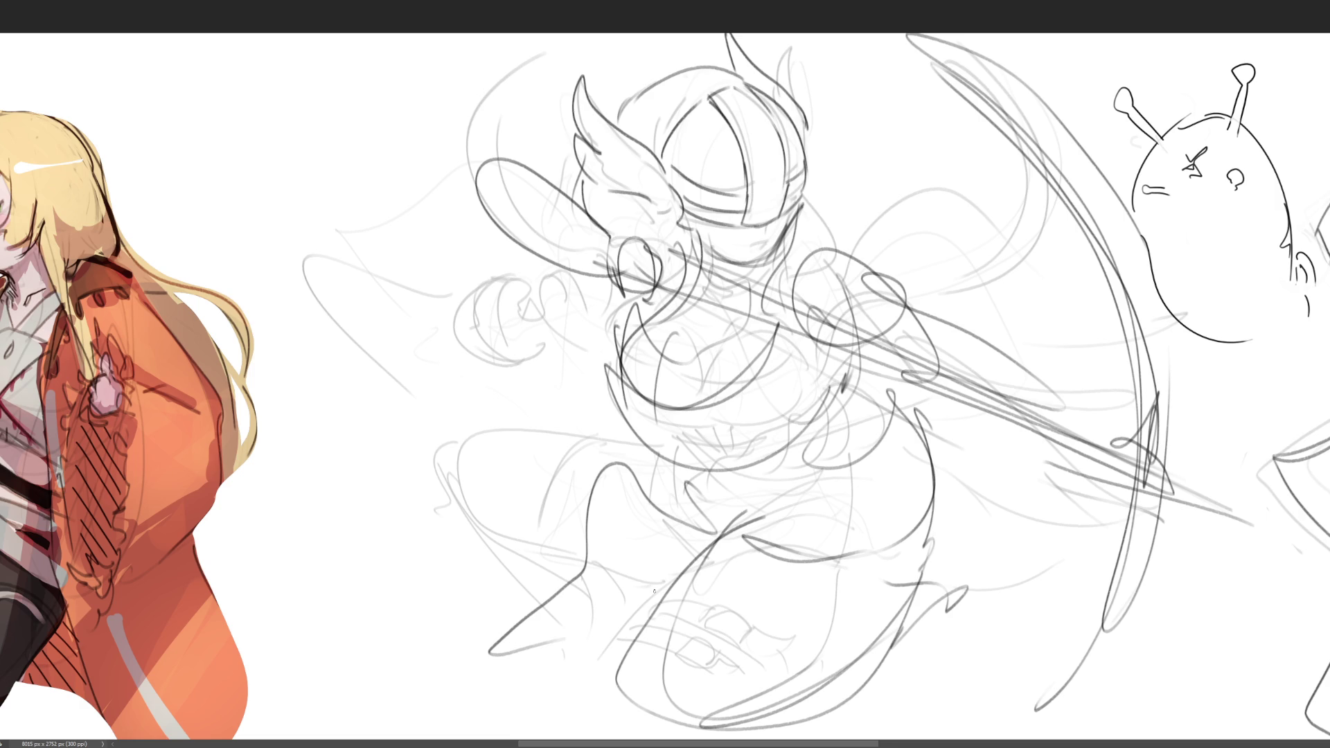
pyautogui.hotkey('ctrl', 'z')
# Redraw the leg line, sweep a few strands over the head, then fade the sketch and shrink the brush
pyautogui.moveTo(654, 453)
pyautogui.mouseDown()
pyautogui.moveTo(714, 569)
pyautogui.moveTo(949, 627)
pyautogui.moveTo(1001, 727)
pyautogui.mouseUp()
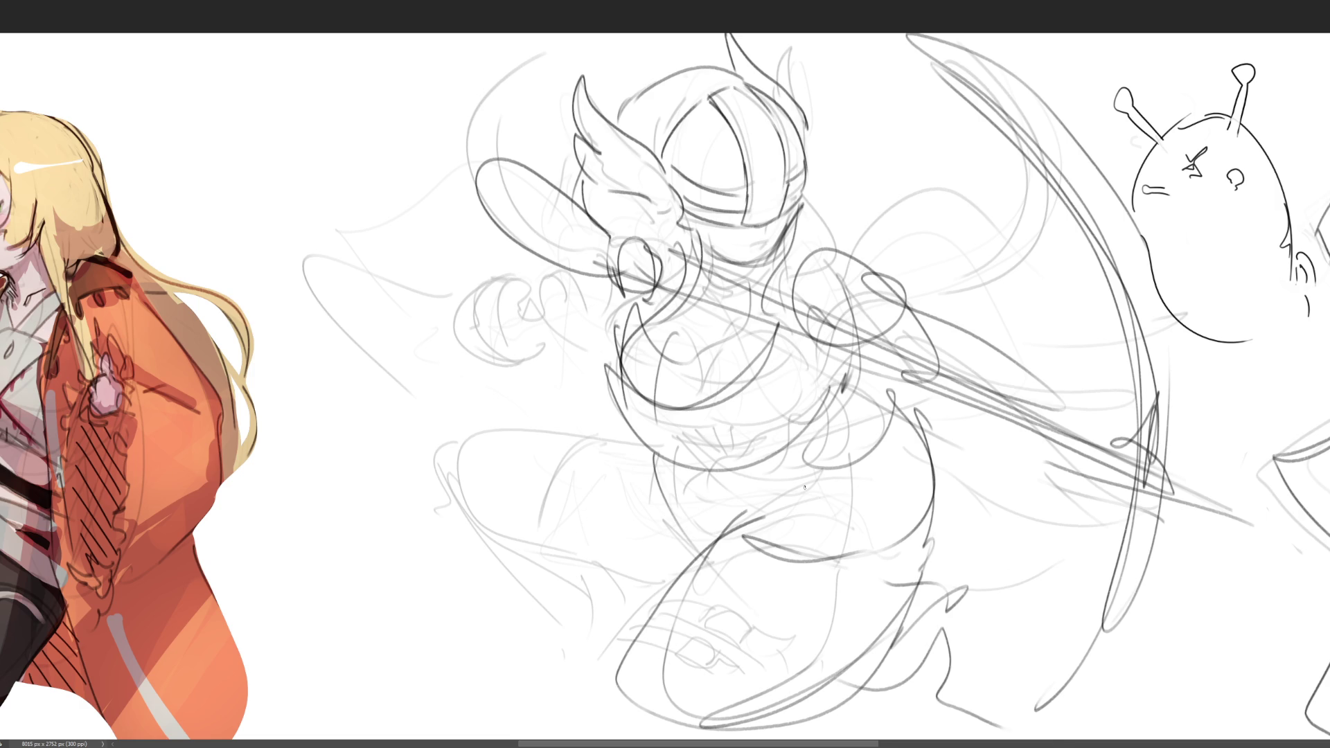
pyautogui.moveTo(563, 272)
pyautogui.mouseDown()
pyautogui.moveTo(615, 336)
pyautogui.moveTo(895, 230)
pyautogui.moveTo(984, 365)
pyautogui.moveTo(771, 140)
pyautogui.moveTo(558, 139)
pyautogui.moveTo(532, 70)
pyautogui.moveTo(355, 285)
pyautogui.mouseUp()
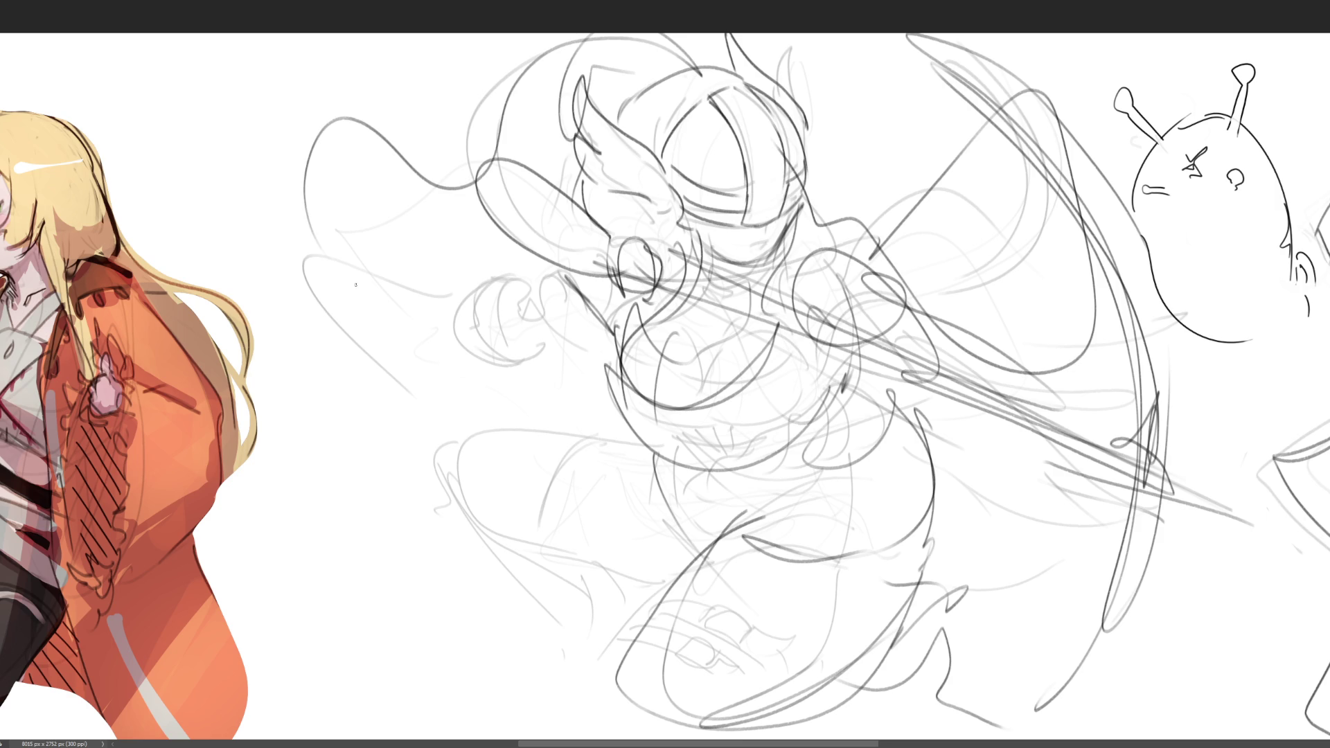
pyautogui.moveTo(431, 215); pyautogui.dragTo(445, 322)
pyautogui.moveTo(409, 263)
pyautogui.mouseDown()
pyautogui.moveTo(495, 33)
pyautogui.moveTo(947, 349)
pyautogui.moveTo(537, 533)
pyautogui.mouseUp()
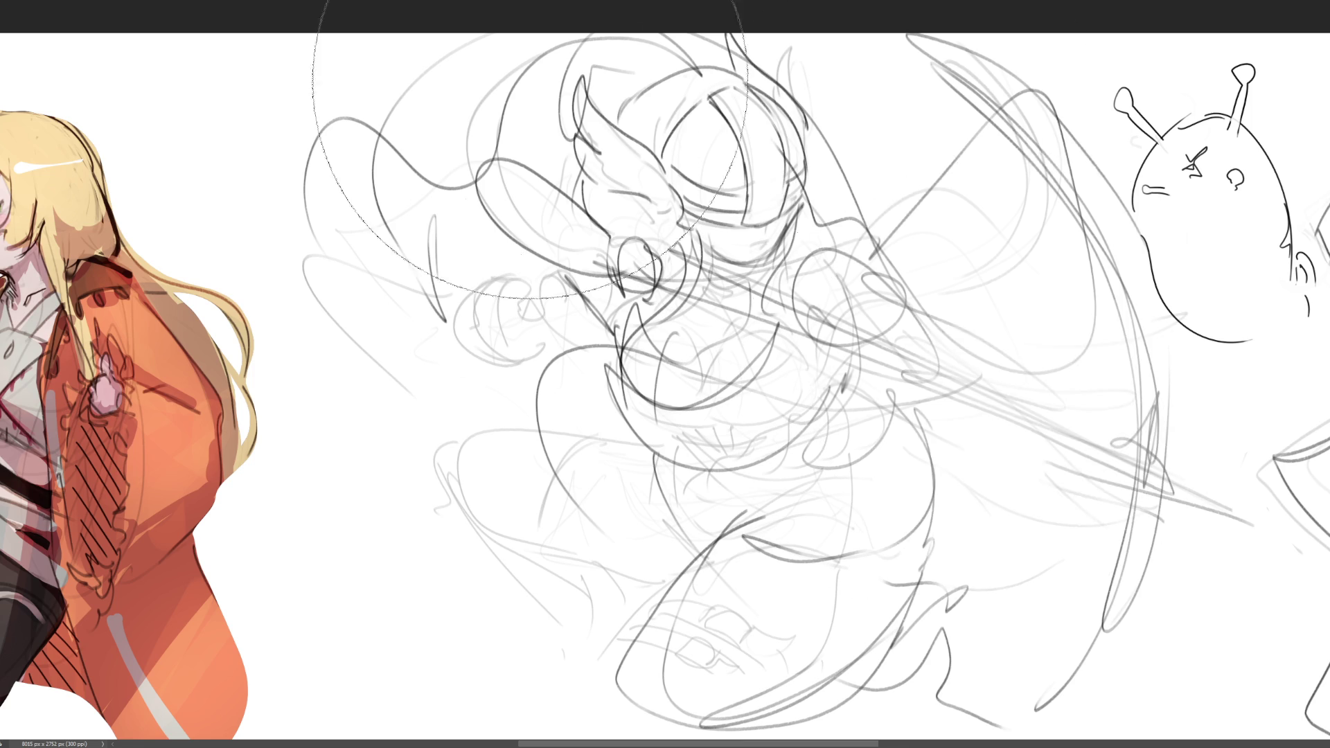
pyautogui.moveTo(624, 208)
pyautogui.mouseDown()
pyautogui.moveTo(762, 381)
pyautogui.moveTo(1164, 433)
pyautogui.mouseUp()
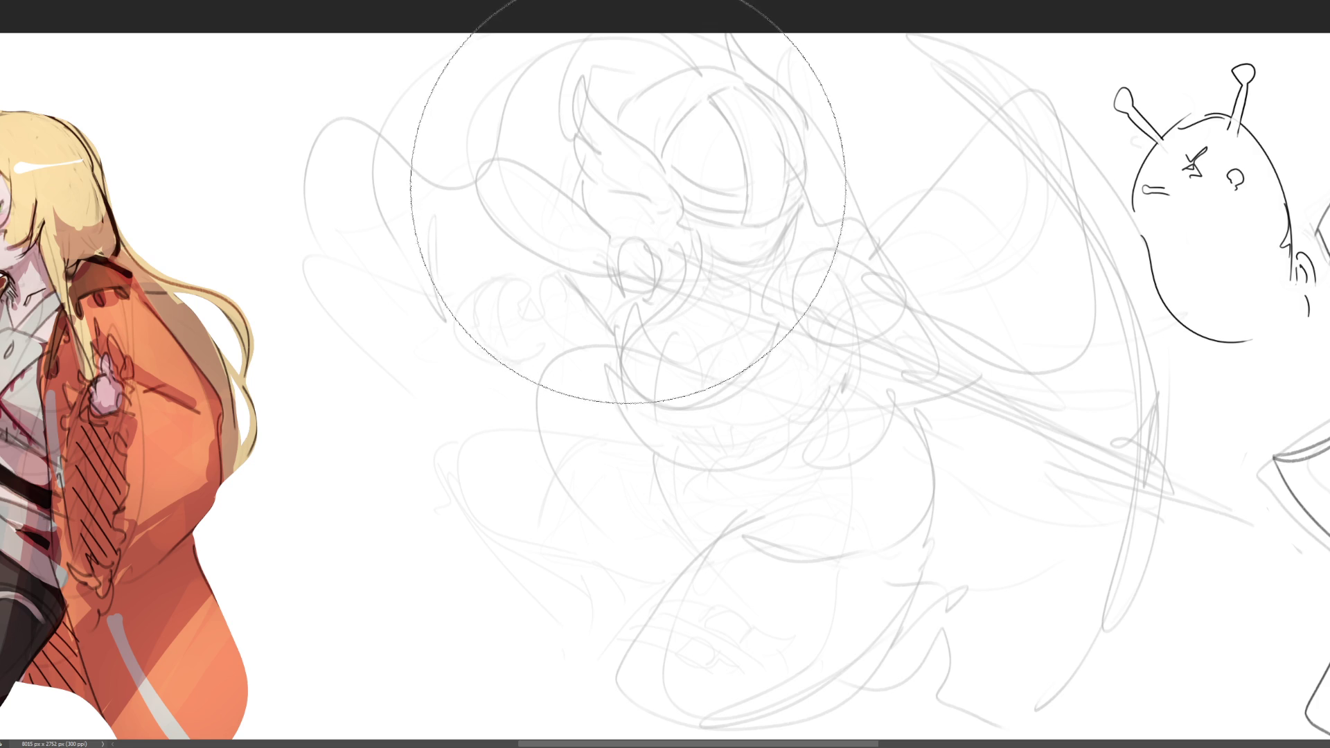
pyautogui.press('[')
pyautogui.press('[')
pyautogui.press('[')
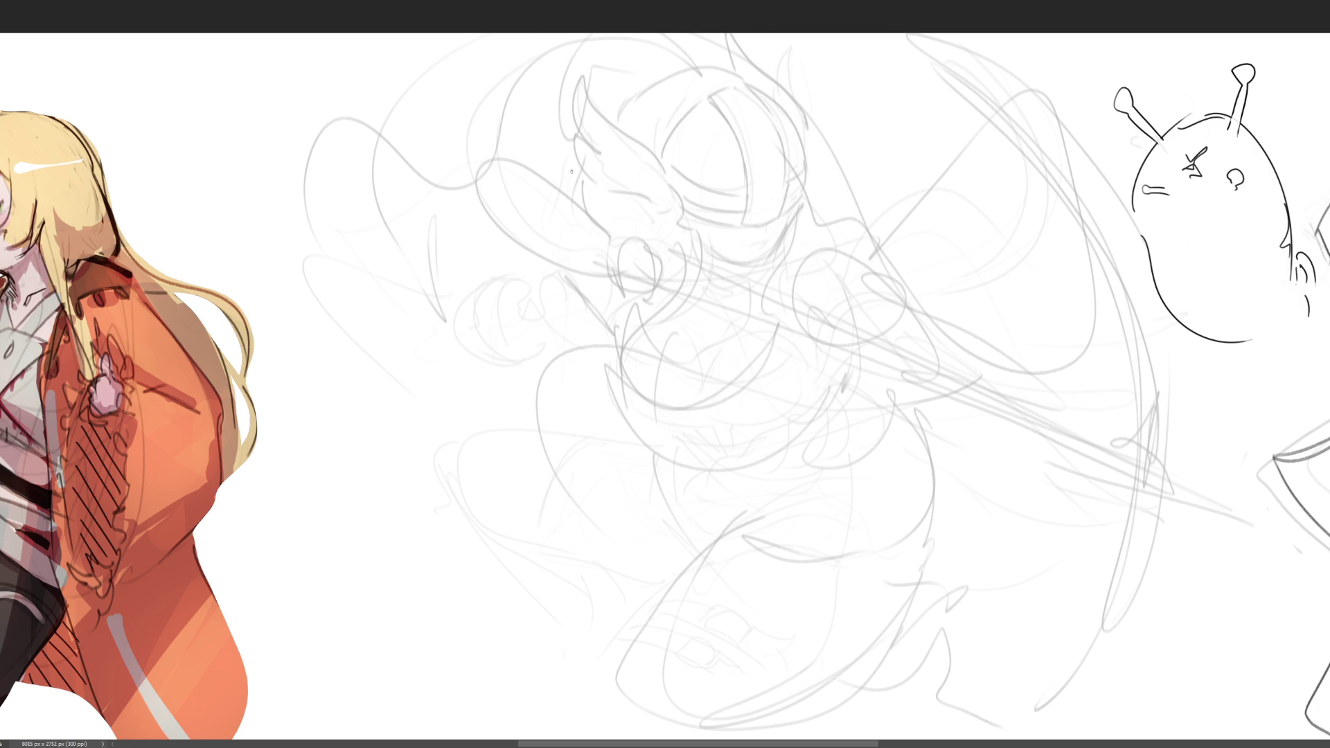
# Ink the head outline, helmet arc, lower-face arcs and chin curve
pyautogui.moveTo(569, 145); pyautogui.dragTo(601, 281)
pyautogui.moveTo(560, 175)
pyautogui.mouseDown()
pyautogui.moveTo(568, 149)
pyautogui.moveTo(711, 135)
pyautogui.moveTo(737, 256)
pyautogui.mouseUp()
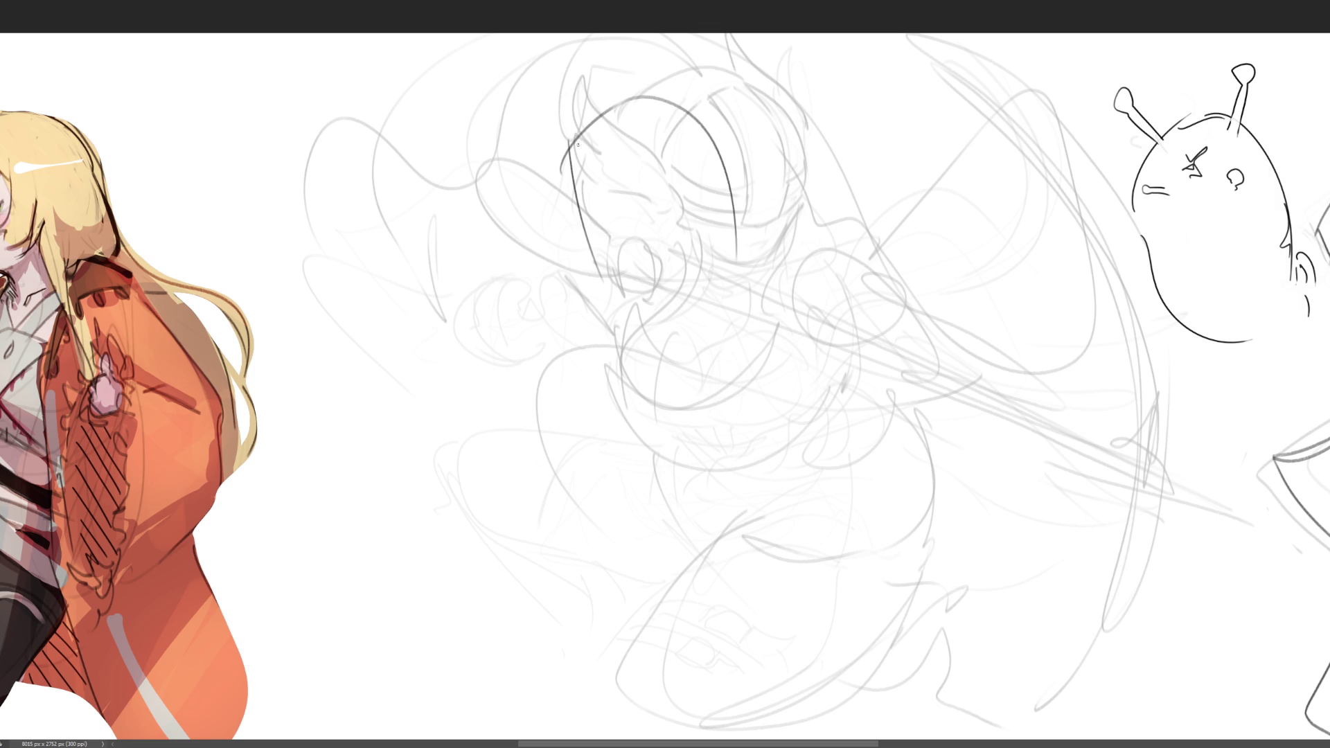
pyautogui.moveTo(577, 145)
pyautogui.mouseDown()
pyautogui.moveTo(607, 302)
pyautogui.moveTo(753, 238)
pyautogui.mouseUp()
pyautogui.moveTo(599, 270)
pyautogui.mouseDown()
pyautogui.moveTo(696, 266)
pyautogui.moveTo(782, 224)
pyautogui.moveTo(755, 239)
pyautogui.moveTo(748, 146)
pyautogui.moveTo(751, 216)
pyautogui.moveTo(601, 217)
pyautogui.moveTo(792, 182)
pyautogui.moveTo(638, 291)
pyautogui.moveTo(596, 267)
pyautogui.moveTo(692, 312)
pyautogui.moveTo(638, 343)
pyautogui.moveTo(699, 309)
pyautogui.mouseUp()
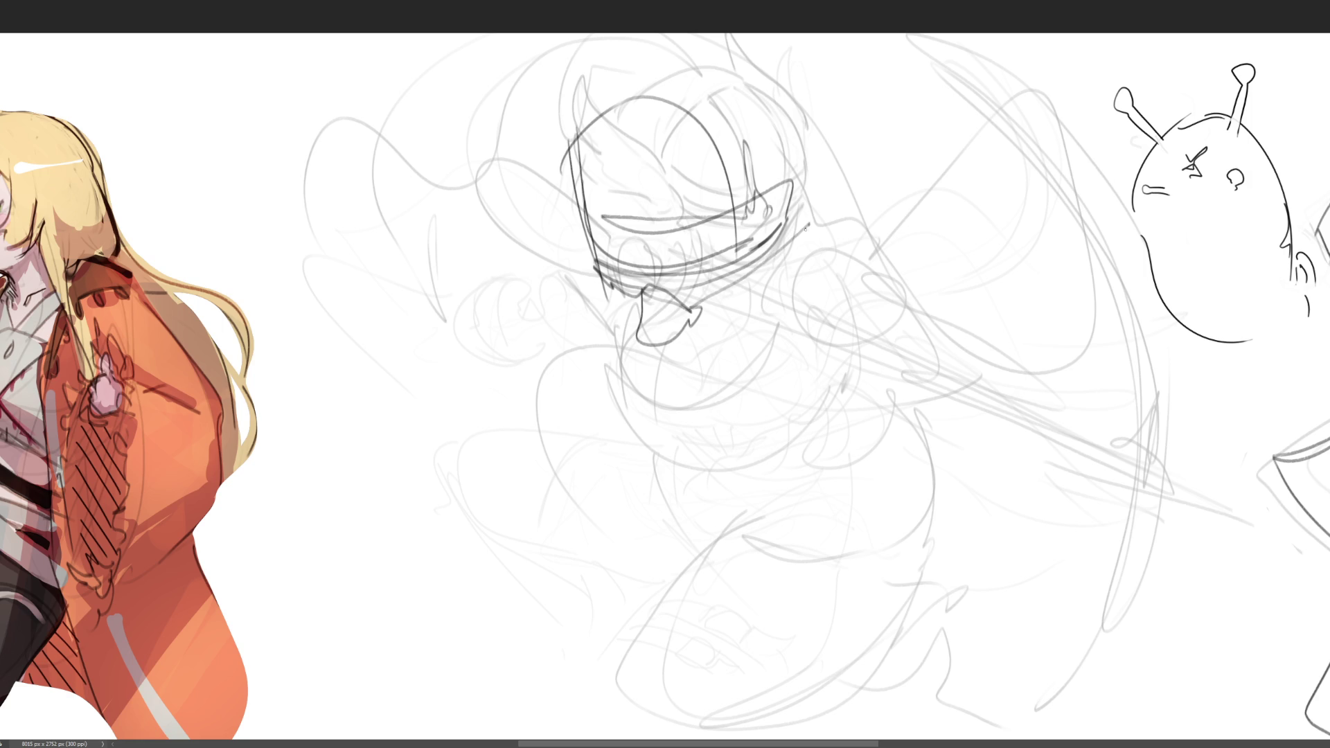
pyautogui.moveTo(805, 229)
pyautogui.mouseDown()
pyautogui.moveTo(811, 201)
pyautogui.moveTo(645, 106)
pyautogui.moveTo(821, 207)
pyautogui.moveTo(819, 176)
pyautogui.moveTo(758, 263)
pyautogui.moveTo(828, 243)
pyautogui.moveTo(805, 350)
pyautogui.mouseUp()
pyautogui.moveTo(620, 299)
pyautogui.mouseDown()
pyautogui.moveTo(618, 341)
pyautogui.moveTo(627, 319)
pyautogui.mouseUp()
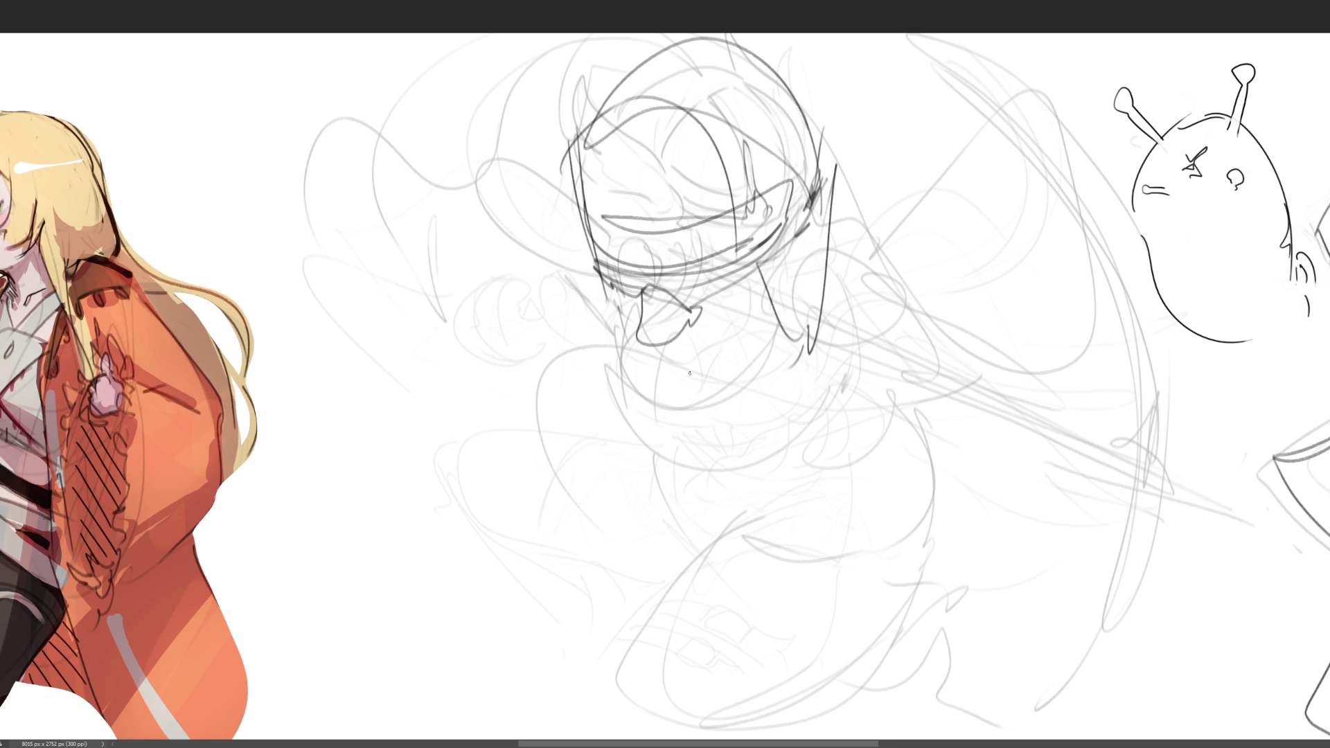
pyautogui.moveTo(636, 367); pyautogui.dragTo(692, 385)
pyautogui.moveTo(665, 380); pyautogui.dragTo(686, 390)
# Draw the V-shaped jaw and the right side of the face
pyautogui.moveTo(622, 327); pyautogui.dragTo(630, 357)
pyautogui.moveTo(610, 294)
pyautogui.mouseDown()
pyautogui.moveTo(634, 395)
pyautogui.moveTo(701, 427)
pyautogui.moveTo(810, 343)
pyautogui.mouseUp()
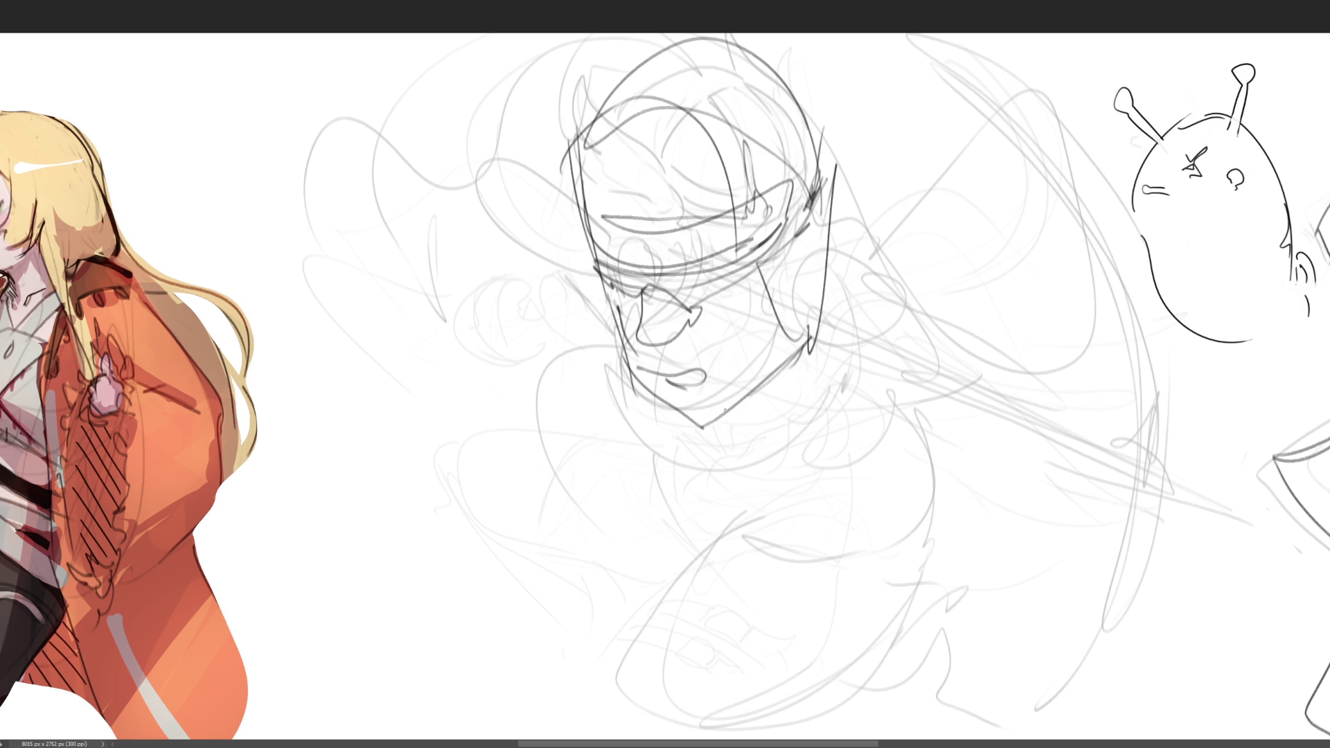
pyautogui.moveTo(655, 398); pyautogui.dragTo(752, 395)
pyautogui.moveTo(809, 317)
pyautogui.mouseDown()
pyautogui.moveTo(780, 374)
pyautogui.moveTo(697, 456)
pyautogui.mouseUp()
pyautogui.moveTo(774, 367); pyautogui.dragTo(743, 412)
pyautogui.moveTo(841, 196)
pyautogui.mouseDown()
pyautogui.moveTo(790, 418)
pyautogui.moveTo(595, 359)
pyautogui.moveTo(580, 430)
pyautogui.mouseUp()
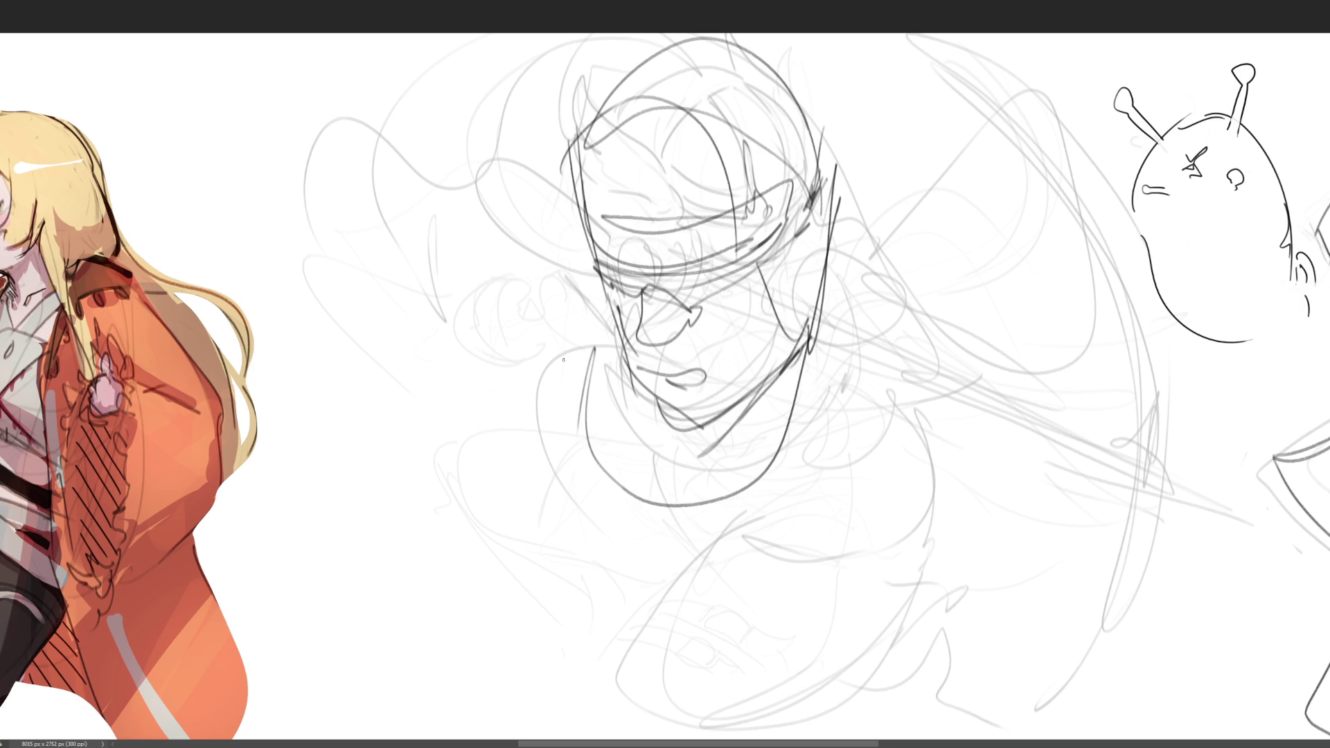
# Sweep the shoulder line, an S-curve under the jaw, and the torso curve extending right
pyautogui.moveTo(603, 333); pyautogui.dragTo(318, 520)
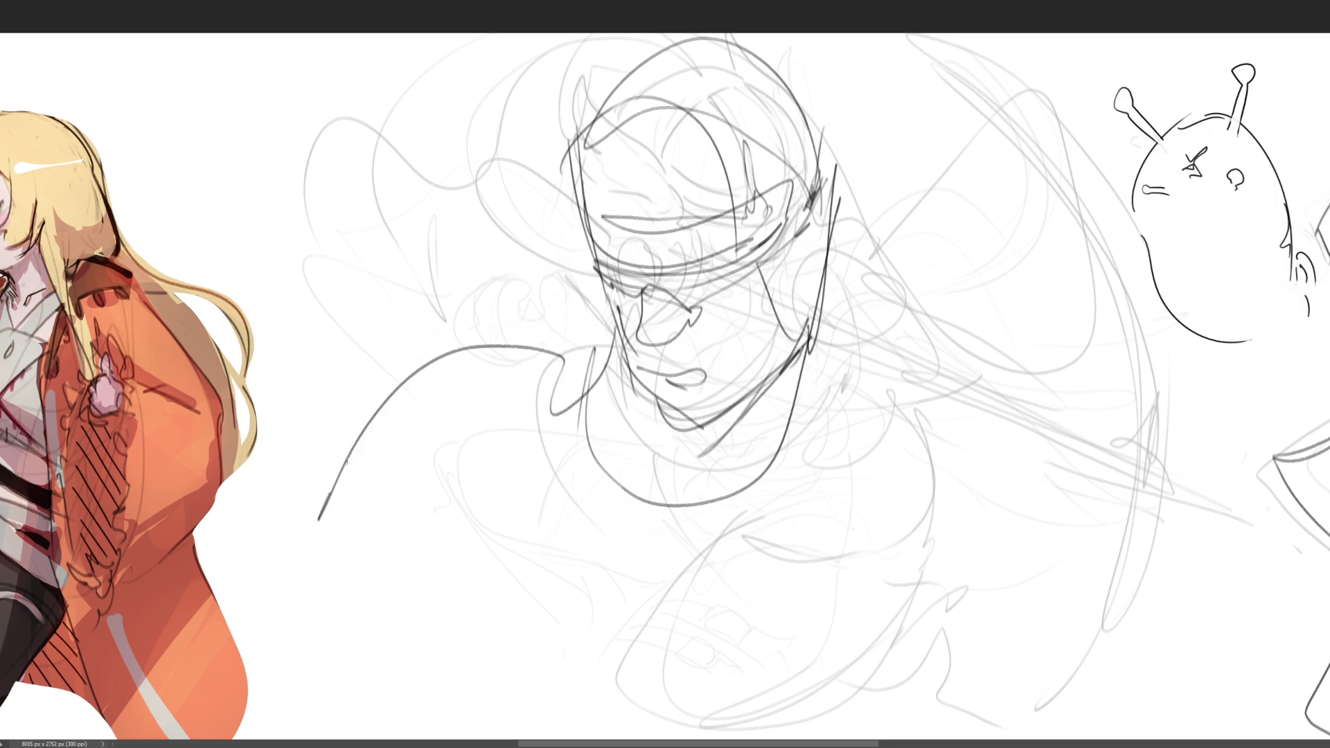
pyautogui.moveTo(416, 367)
pyautogui.mouseDown()
pyautogui.moveTo(720, 565)
pyautogui.moveTo(859, 382)
pyautogui.moveTo(989, 484)
pyautogui.mouseUp()
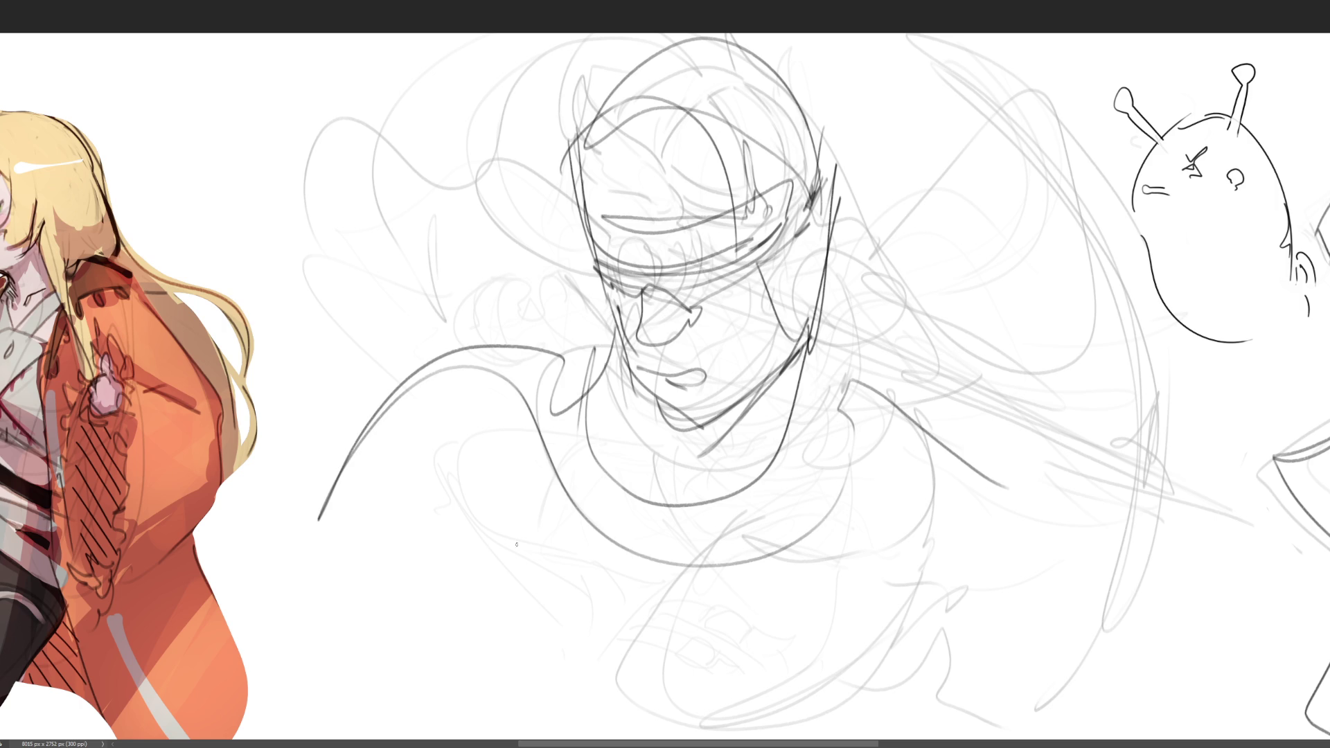
pyautogui.moveTo(347, 595)
pyautogui.mouseDown()
pyautogui.moveTo(485, 535)
pyautogui.moveTo(817, 610)
pyautogui.mouseUp()
pyautogui.moveTo(983, 281); pyautogui.dragTo(964, 371)
pyautogui.moveTo(990, 244); pyautogui.dragTo(971, 446)
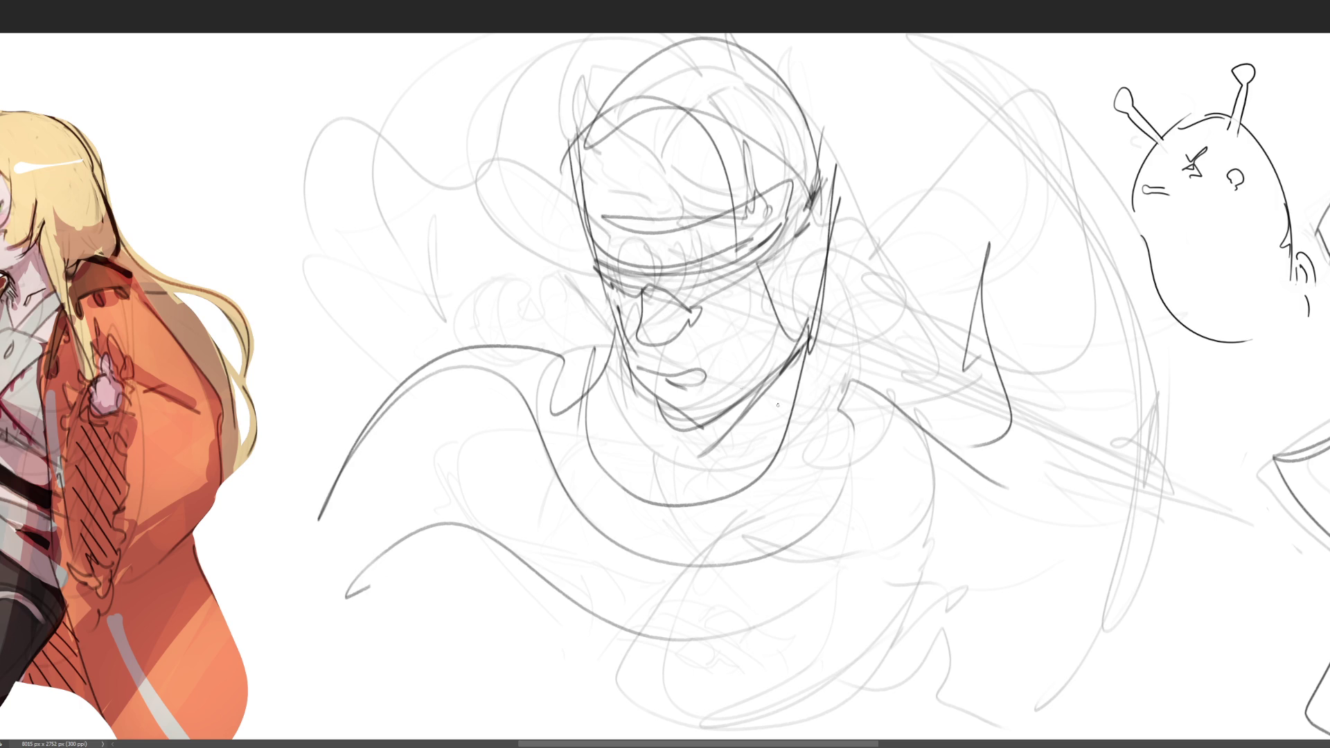
# Re-outline the head and face sides, mark the eye band, and draw the mouth
pyautogui.moveTo(580, 130); pyautogui.dragTo(814, 334)
pyautogui.moveTo(593, 83)
pyautogui.mouseDown()
pyautogui.moveTo(684, 430)
pyautogui.moveTo(622, 404)
pyautogui.mouseUp()
pyautogui.moveTo(590, 257); pyautogui.dragTo(781, 232)
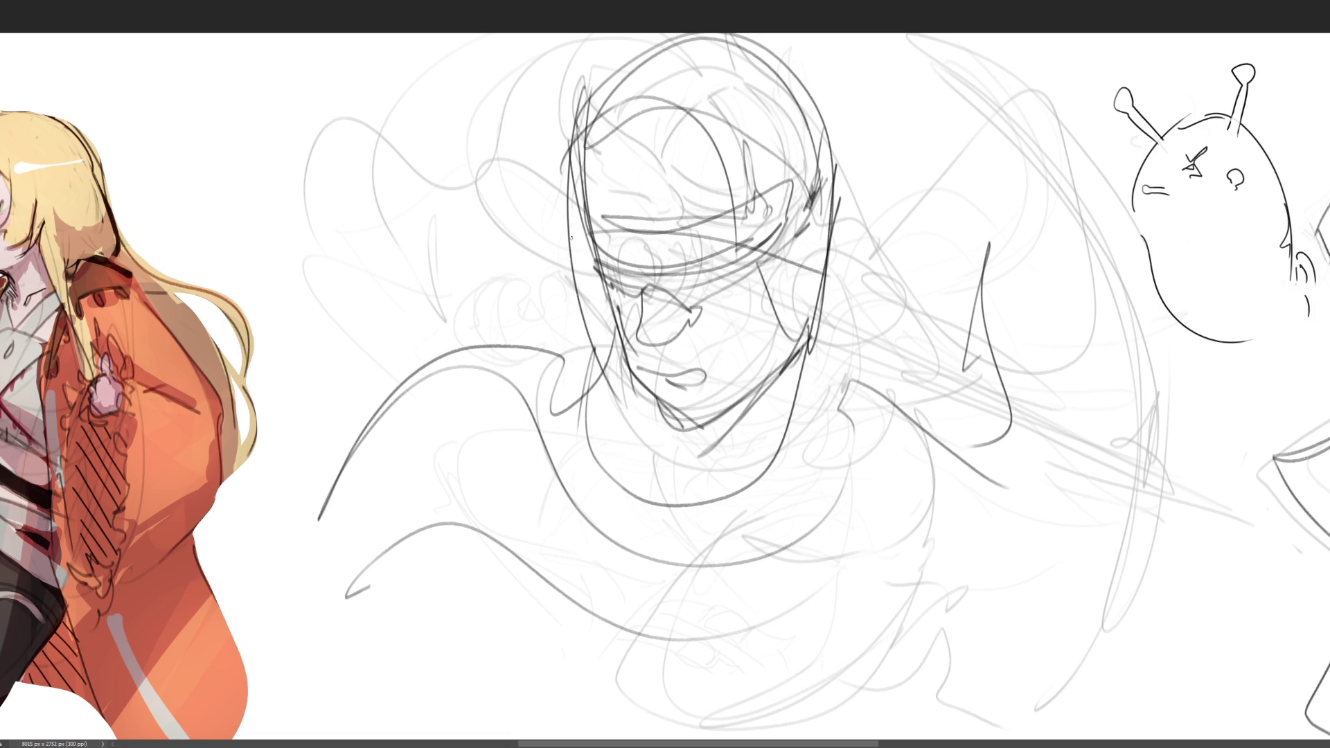
pyautogui.moveTo(570, 239); pyautogui.dragTo(854, 278)
pyautogui.moveTo(598, 235)
pyautogui.mouseDown()
pyautogui.moveTo(843, 258)
pyautogui.moveTo(744, 343)
pyautogui.mouseUp()
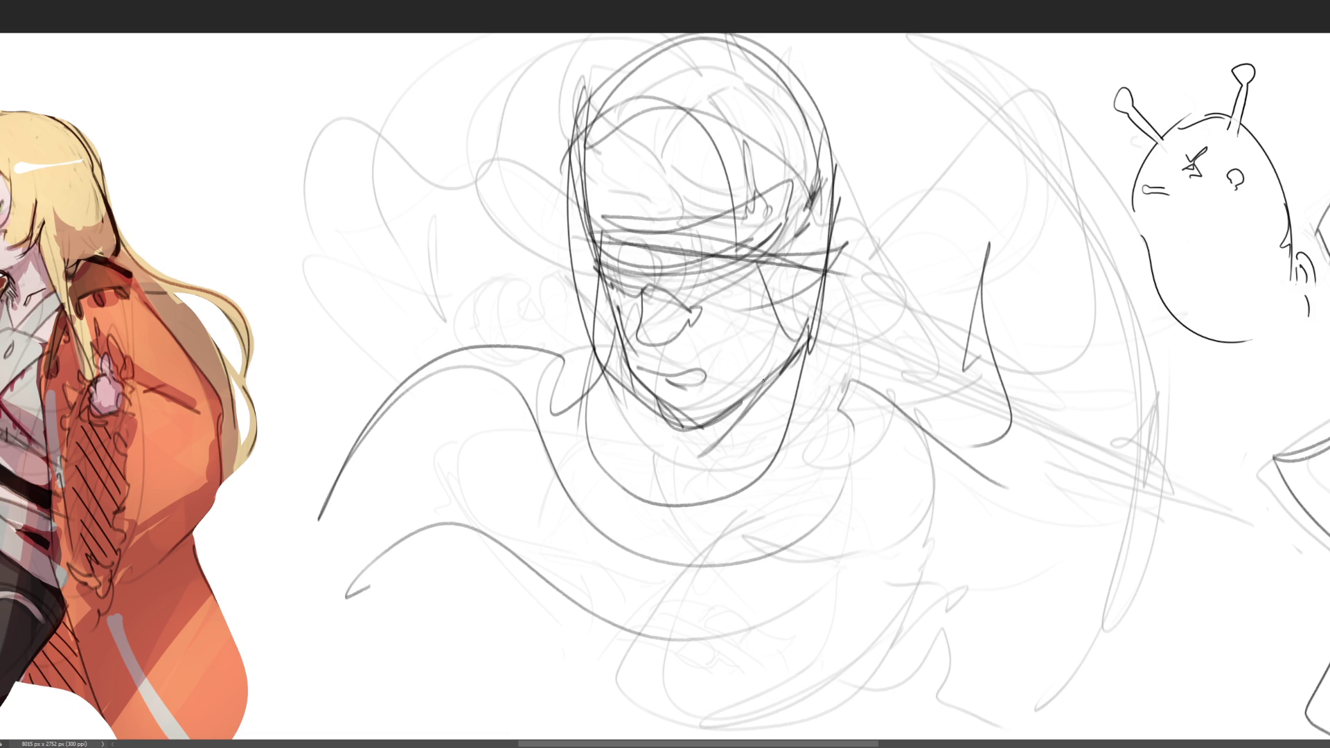
pyautogui.moveTo(840, 263); pyautogui.dragTo(747, 415)
pyautogui.moveTo(692, 277)
pyautogui.mouseDown()
pyautogui.moveTo(710, 291)
pyautogui.moveTo(685, 340)
pyautogui.moveTo(695, 389)
pyautogui.mouseUp()
pyautogui.moveTo(722, 386); pyautogui.dragTo(693, 385)
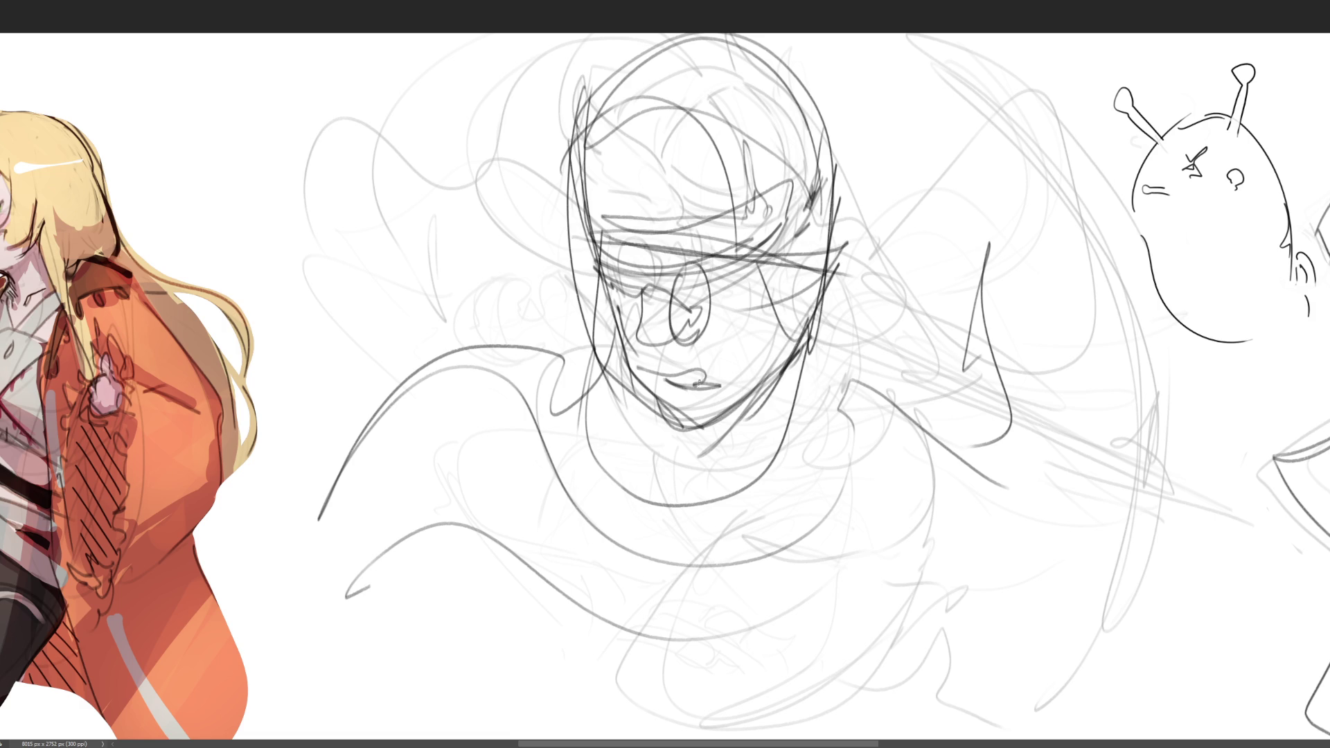
# Darken the brow band and reinforce both sides and the top of the head
pyautogui.moveTo(600, 251)
pyautogui.mouseDown()
pyautogui.moveTo(715, 292)
pyautogui.moveTo(811, 304)
pyautogui.mouseUp()
pyautogui.moveTo(593, 225)
pyautogui.mouseDown()
pyautogui.moveTo(859, 251)
pyautogui.moveTo(851, 239)
pyautogui.mouseUp()
pyautogui.moveTo(868, 97); pyautogui.dragTo(804, 356)
pyautogui.moveTo(841, 57); pyautogui.dragTo(811, 236)
pyautogui.moveTo(807, 54)
pyautogui.mouseDown()
pyautogui.moveTo(620, 94)
pyautogui.moveTo(592, 298)
pyautogui.mouseUp()
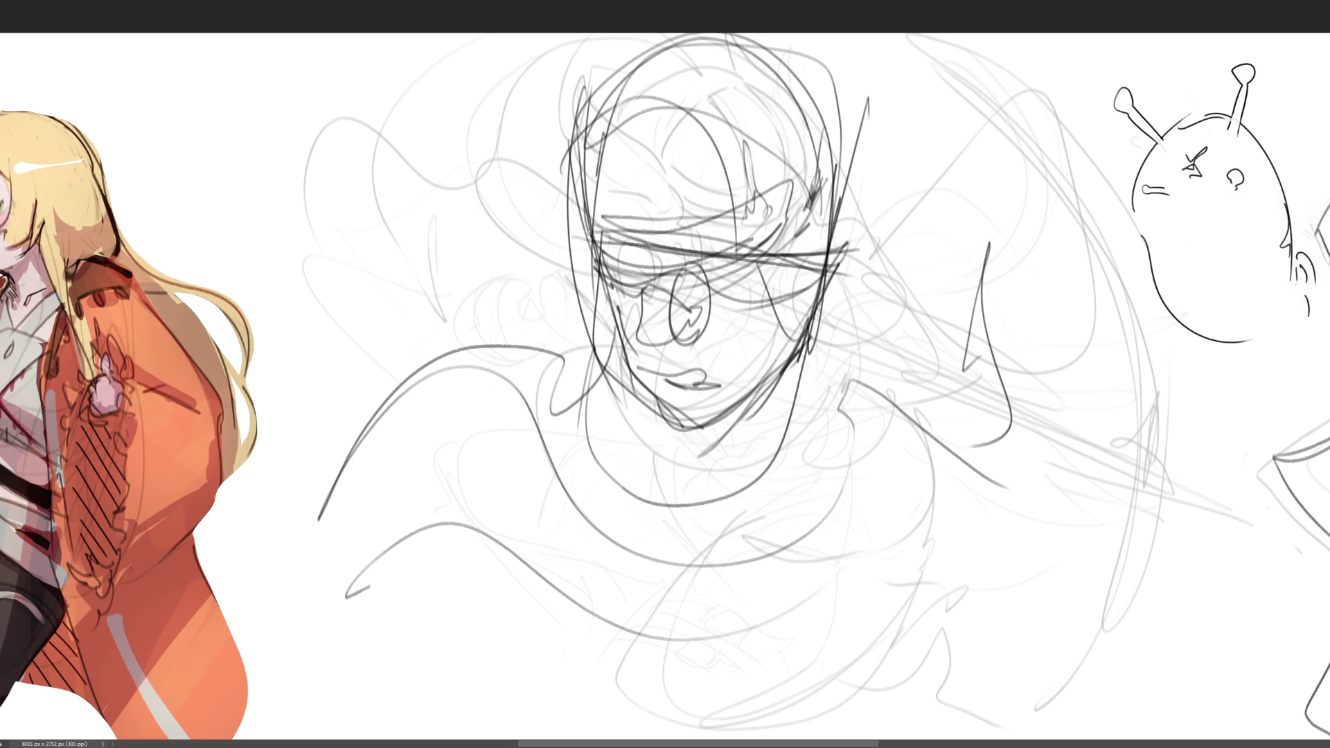
pyautogui.moveTo(598, 176); pyautogui.dragTo(587, 350)
# Sketch a hooked line, looping hand shape and arching curves right of the face
pyautogui.moveTo(993, 338); pyautogui.dragTo(958, 254)
pyautogui.moveTo(993, 357)
pyautogui.mouseDown()
pyautogui.moveTo(1017, 366)
pyautogui.moveTo(994, 400)
pyautogui.moveTo(1039, 406)
pyautogui.mouseUp()
pyautogui.moveTo(1048, 352)
pyautogui.mouseDown()
pyautogui.moveTo(1093, 356)
pyautogui.moveTo(1147, 415)
pyautogui.mouseUp()
pyautogui.moveTo(1134, 435)
pyautogui.mouseDown()
pyautogui.moveTo(1081, 478)
pyautogui.moveTo(1133, 460)
pyautogui.mouseUp()
# Add a long sweeping curve right of the face, then erase the central figure down to a faint grey guide
pyautogui.moveTo(1134, 435)
pyautogui.mouseDown()
pyautogui.moveTo(1129, 503)
pyautogui.moveTo(1162, 483)
pyautogui.moveTo(1013, 633)
pyautogui.mouseUp()
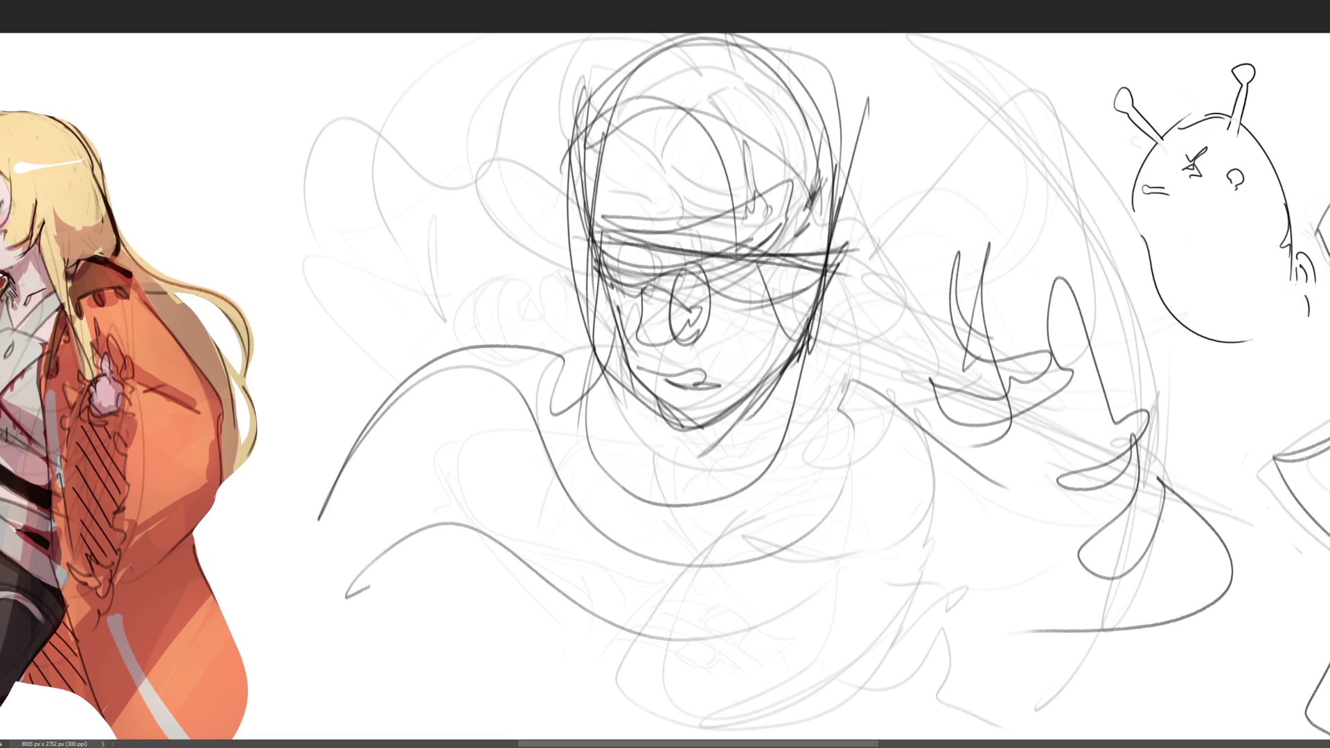
pyautogui.press('e')
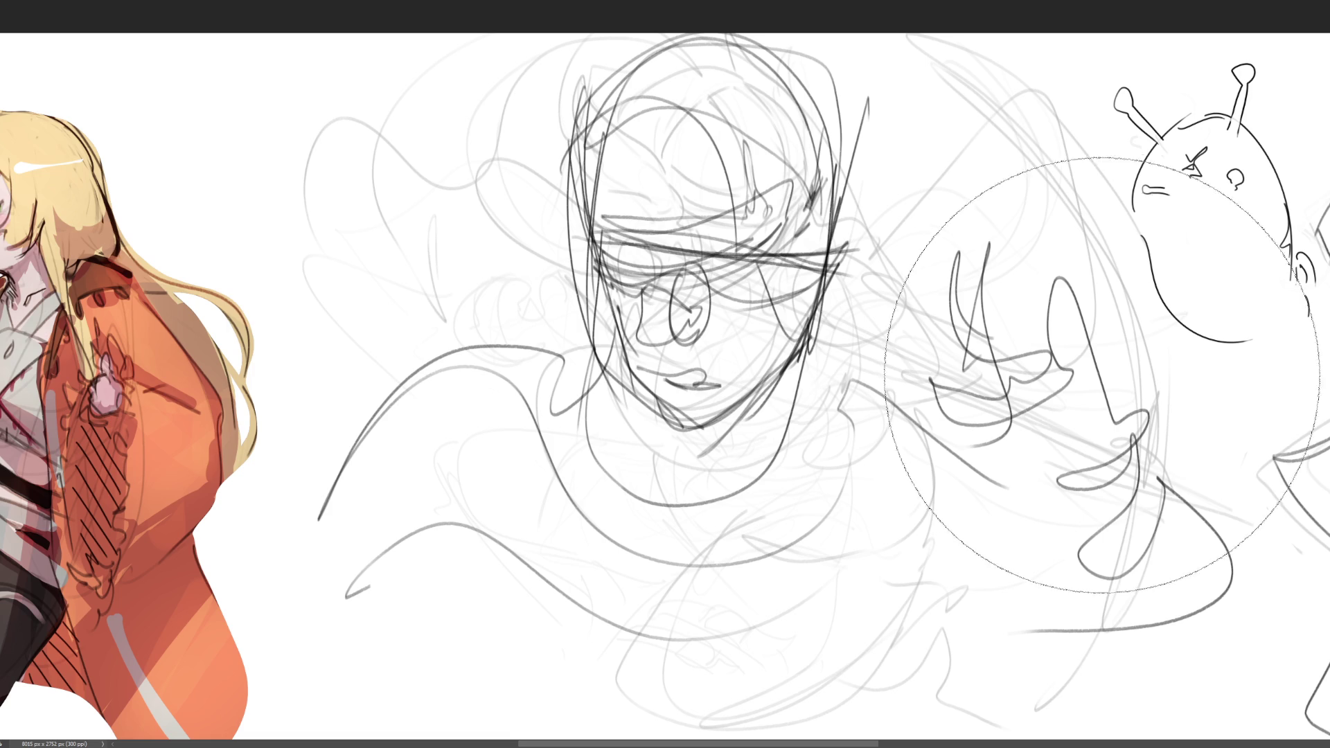
pyautogui.moveTo(1102, 374)
pyautogui.mouseDown()
pyautogui.moveTo(901, 346)
pyautogui.moveTo(762, 478)
pyautogui.moveTo(1119, 487)
pyautogui.moveTo(995, 379)
pyautogui.mouseUp()
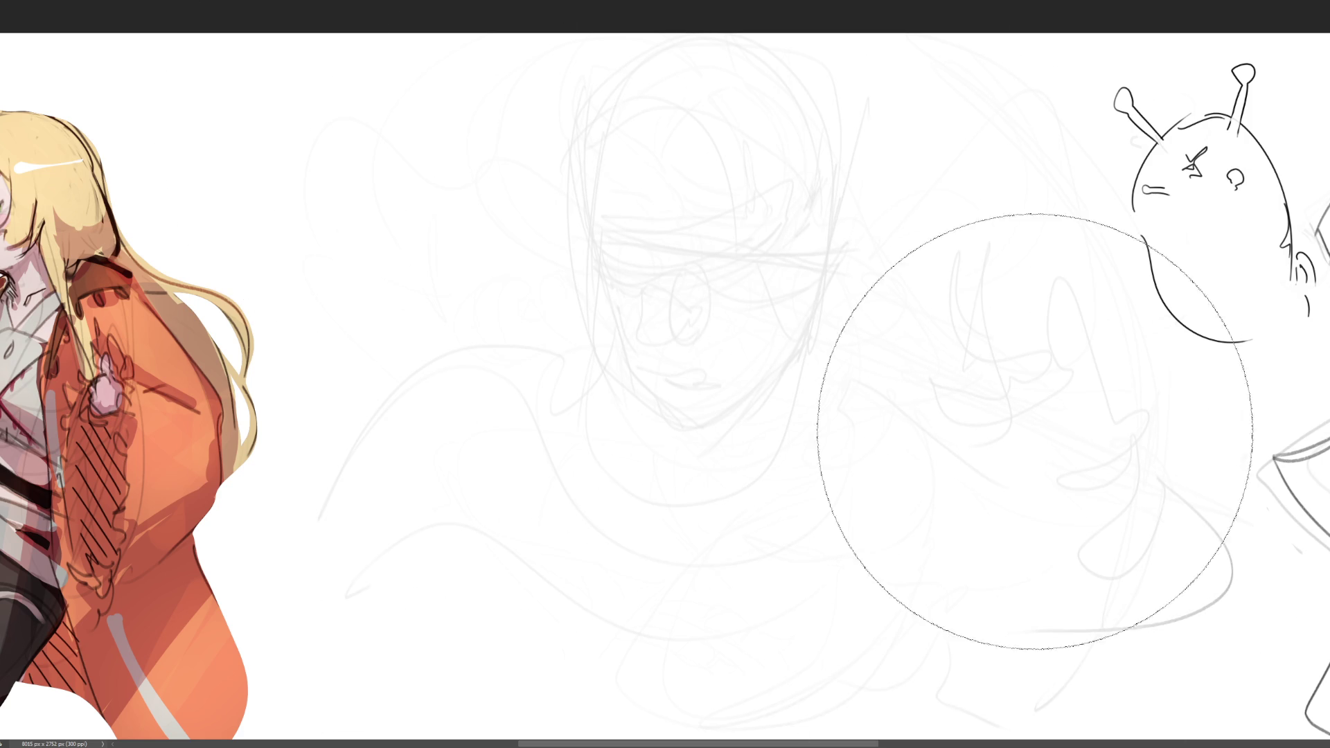
# Zoom out and draw the bent arm with its elbow, then outline the fist and knuckles
pyautogui.hotkey('ctrl', '-')
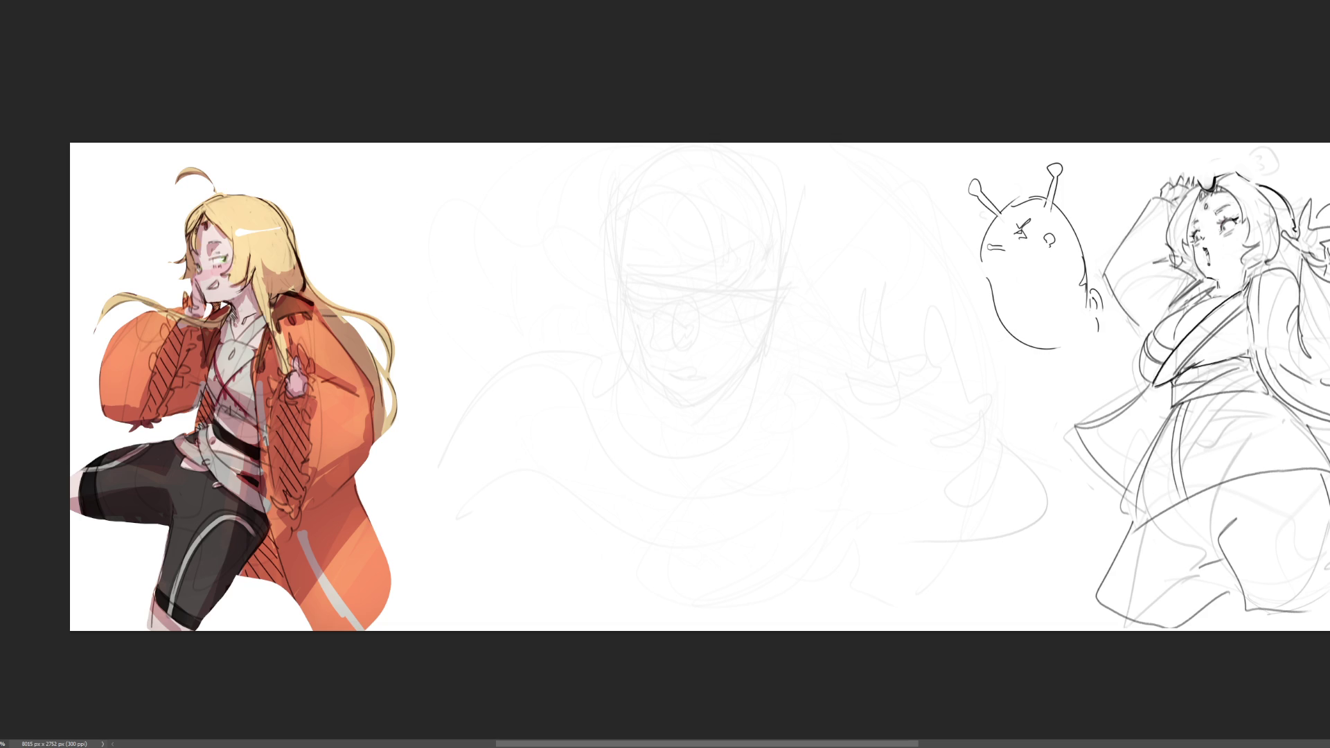
pyautogui.moveTo(520, 241)
pyautogui.mouseDown()
pyautogui.moveTo(551, 242)
pyautogui.moveTo(565, 279)
pyautogui.moveTo(541, 281)
pyautogui.moveTo(570, 289)
pyautogui.moveTo(533, 309)
pyautogui.moveTo(575, 276)
pyautogui.mouseUp()
pyautogui.moveTo(568, 281); pyautogui.dragTo(547, 325)
pyautogui.moveTo(530, 305)
pyautogui.mouseDown()
pyautogui.moveTo(507, 316)
pyautogui.moveTo(521, 337)
pyautogui.mouseUp()
pyautogui.moveTo(575, 277)
pyautogui.mouseDown()
pyautogui.moveTo(599, 319)
pyautogui.moveTo(613, 317)
pyautogui.mouseUp()
pyautogui.moveTo(612, 318); pyautogui.dragTo(605, 355)
pyautogui.moveTo(604, 350); pyautogui.dragTo(613, 368)
# Add the thumb and fist tips, a small foot below, and refine the arm and fist contours
pyautogui.moveTo(578, 319)
pyautogui.mouseDown()
pyautogui.moveTo(544, 337)
pyautogui.moveTo(500, 322)
pyautogui.mouseUp()
pyautogui.moveTo(501, 315)
pyautogui.mouseDown()
pyautogui.moveTo(489, 325)
pyautogui.moveTo(506, 336)
pyautogui.moveTo(525, 317)
pyautogui.mouseUp()
pyautogui.moveTo(499, 323); pyautogui.dragTo(516, 337)
pyautogui.moveTo(490, 338)
pyautogui.mouseDown()
pyautogui.moveTo(545, 338)
pyautogui.moveTo(530, 383)
pyautogui.mouseUp()
pyautogui.moveTo(519, 383); pyautogui.dragTo(544, 386)
pyautogui.moveTo(519, 388); pyautogui.dragTo(542, 376)
pyautogui.moveTo(509, 314)
pyautogui.mouseDown()
pyautogui.moveTo(463, 332)
pyautogui.moveTo(513, 392)
pyautogui.mouseUp()
pyautogui.moveTo(499, 378); pyautogui.dragTo(510, 385)
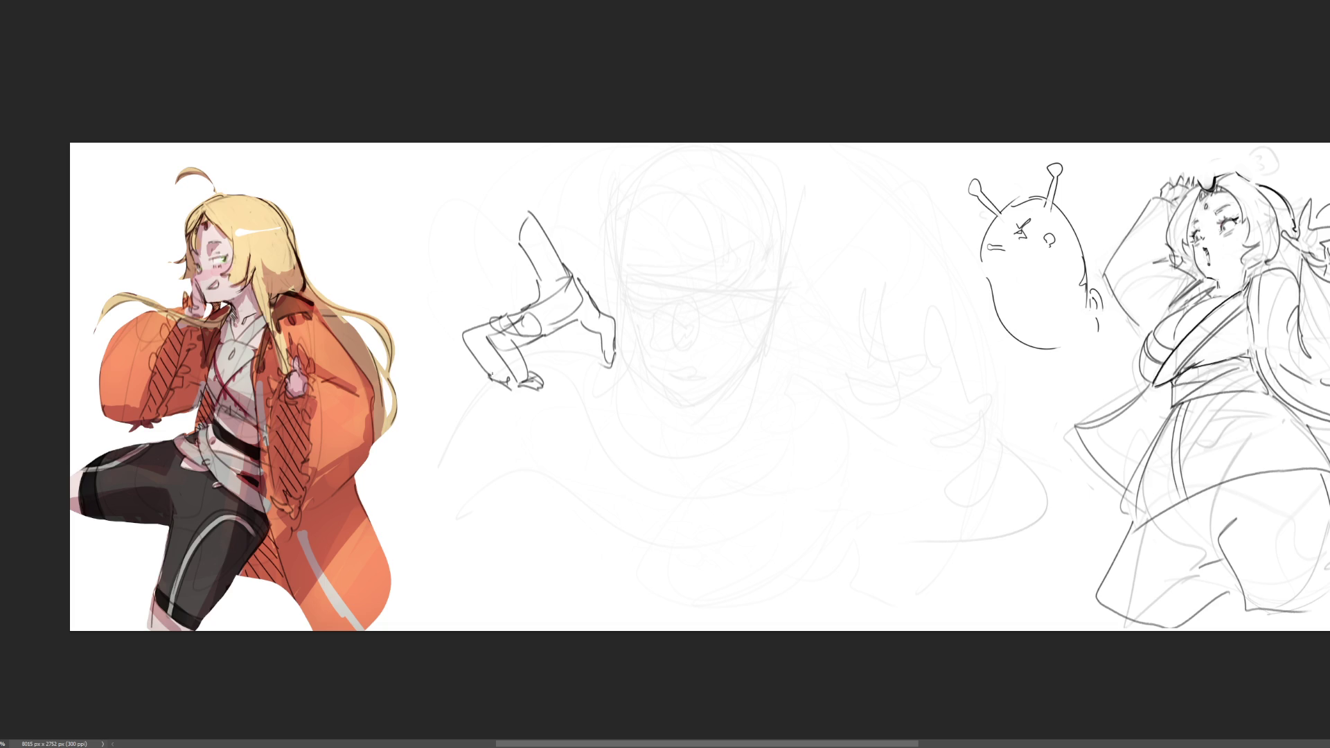
pyautogui.moveTo(473, 321)
pyautogui.mouseDown()
pyautogui.moveTo(501, 315)
pyautogui.moveTo(479, 341)
pyautogui.moveTo(540, 354)
pyautogui.moveTo(538, 368)
pyautogui.moveTo(586, 321)
pyautogui.moveTo(526, 302)
pyautogui.moveTo(545, 285)
pyautogui.mouseUp()
pyautogui.moveTo(547, 277)
pyautogui.mouseDown()
pyautogui.moveTo(543, 293)
pyautogui.moveTo(566, 290)
pyautogui.mouseUp()
pyautogui.moveTo(579, 280)
pyautogui.mouseDown()
pyautogui.moveTo(596, 313)
pyautogui.moveTo(585, 290)
pyautogui.mouseUp()
pyautogui.moveTo(535, 200); pyautogui.dragTo(577, 280)
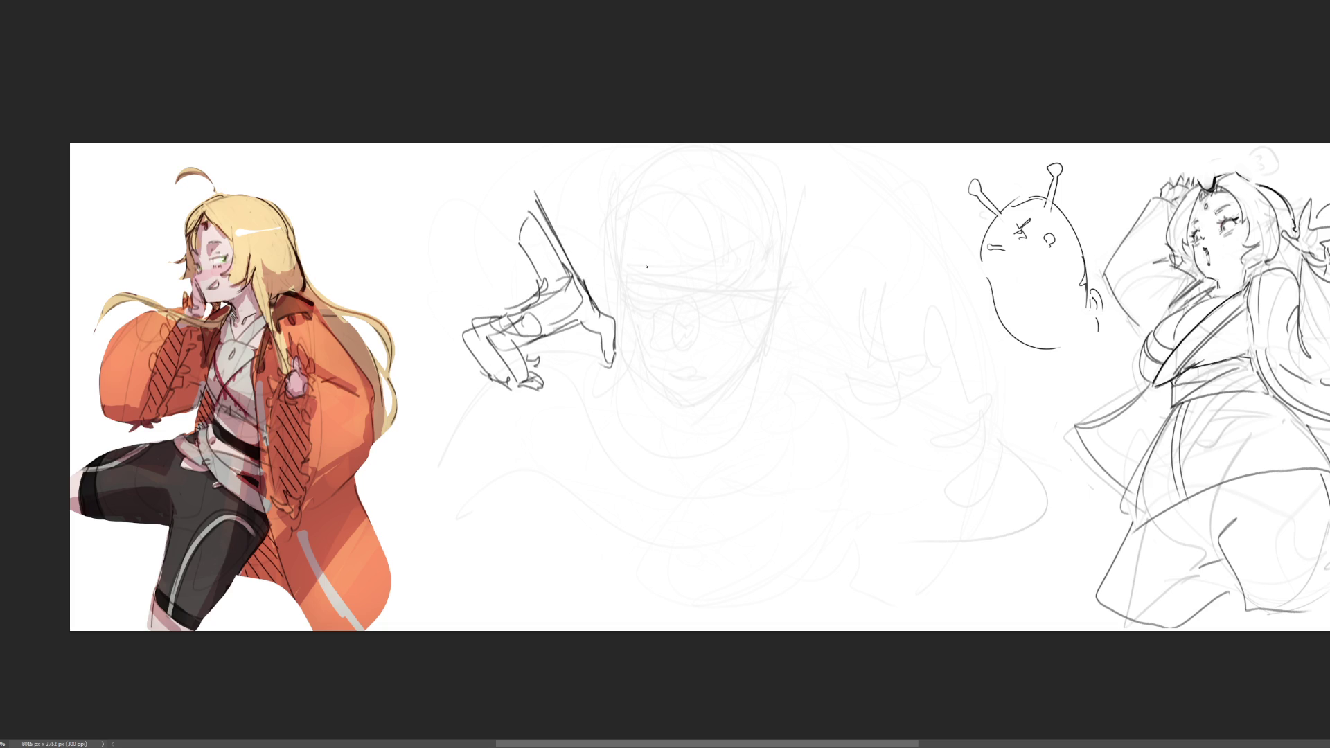
# Draw the double elliptical cuff under the fist, strengthen its right side, and start an ellipse beside it
pyautogui.moveTo(540, 360); pyautogui.dragTo(558, 369)
pyautogui.moveTo(535, 377); pyautogui.dragTo(611, 372)
pyautogui.moveTo(534, 374); pyautogui.dragTo(610, 353)
pyautogui.moveTo(537, 385)
pyautogui.mouseDown()
pyautogui.moveTo(608, 367)
pyautogui.moveTo(596, 358)
pyautogui.mouseUp()
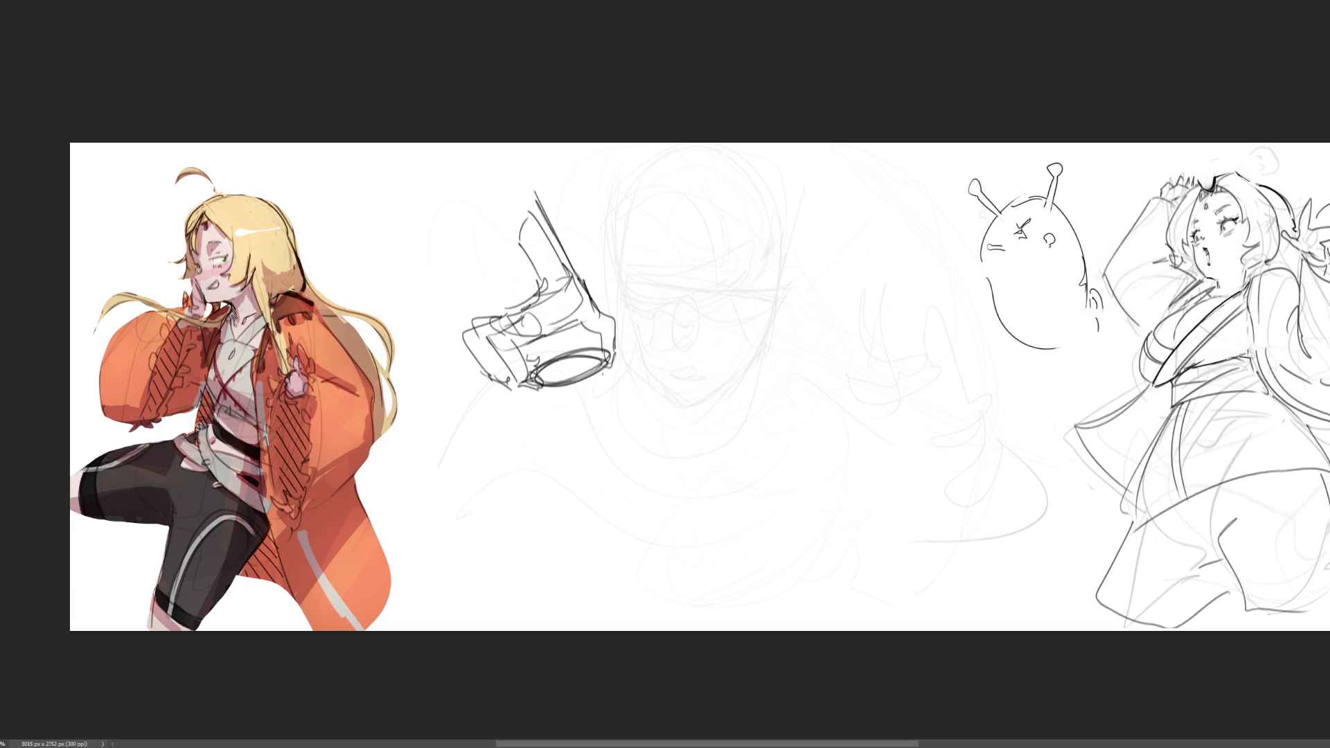
pyautogui.moveTo(586, 290)
pyautogui.mouseDown()
pyautogui.moveTo(629, 345)
pyautogui.moveTo(616, 369)
pyautogui.moveTo(604, 363)
pyautogui.mouseUp()
pyautogui.moveTo(626, 319)
pyautogui.mouseDown()
pyautogui.moveTo(616, 350)
pyautogui.moveTo(613, 331)
pyautogui.mouseUp()
pyautogui.moveTo(525, 358); pyautogui.dragTo(547, 345)
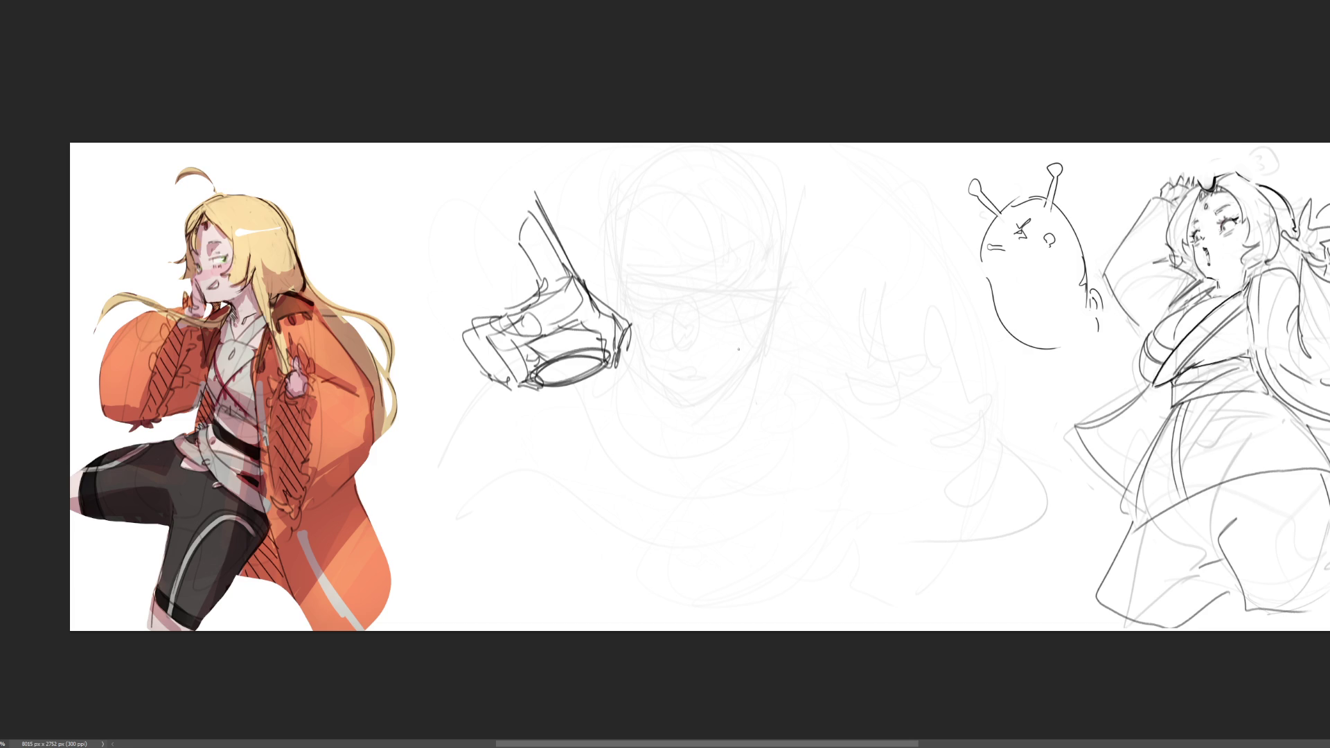
pyautogui.moveTo(776, 326)
pyautogui.mouseDown()
pyautogui.moveTo(745, 374)
pyautogui.moveTo(804, 319)
pyautogui.moveTo(741, 399)
pyautogui.moveTo(802, 312)
pyautogui.moveTo(775, 311)
pyautogui.moveTo(775, 326)
pyautogui.mouseUp()
# Build the form's top curve, zig-zag side planes, right edge and bottom edge around the ellipse
pyautogui.moveTo(778, 286)
pyautogui.mouseDown()
pyautogui.moveTo(790, 274)
pyautogui.moveTo(789, 319)
pyautogui.mouseUp()
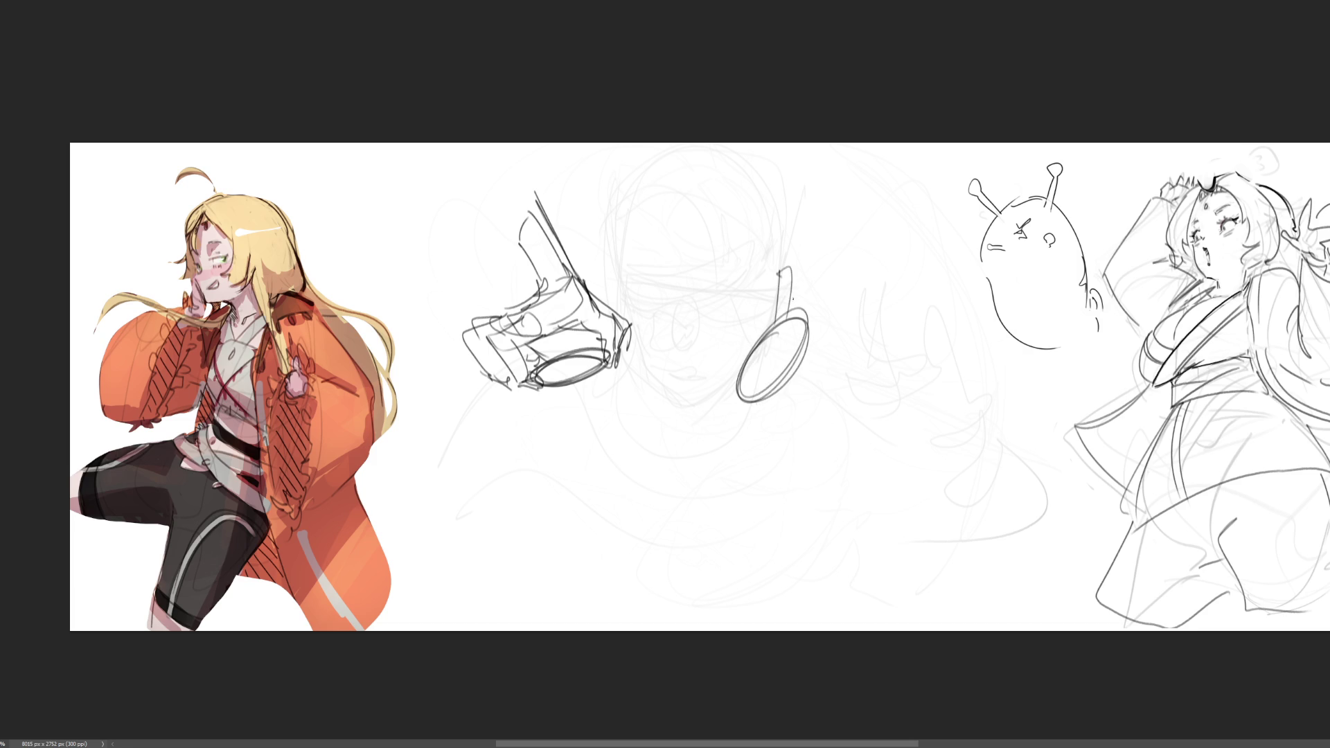
pyautogui.moveTo(783, 260)
pyautogui.mouseDown()
pyautogui.moveTo(856, 272)
pyautogui.moveTo(798, 315)
pyautogui.moveTo(888, 282)
pyautogui.moveTo(839, 368)
pyautogui.mouseUp()
pyautogui.moveTo(884, 306); pyautogui.dragTo(815, 341)
pyautogui.moveTo(812, 331)
pyautogui.mouseDown()
pyautogui.moveTo(865, 364)
pyautogui.moveTo(862, 387)
pyautogui.mouseUp()
pyautogui.moveTo(863, 382); pyautogui.dragTo(846, 403)
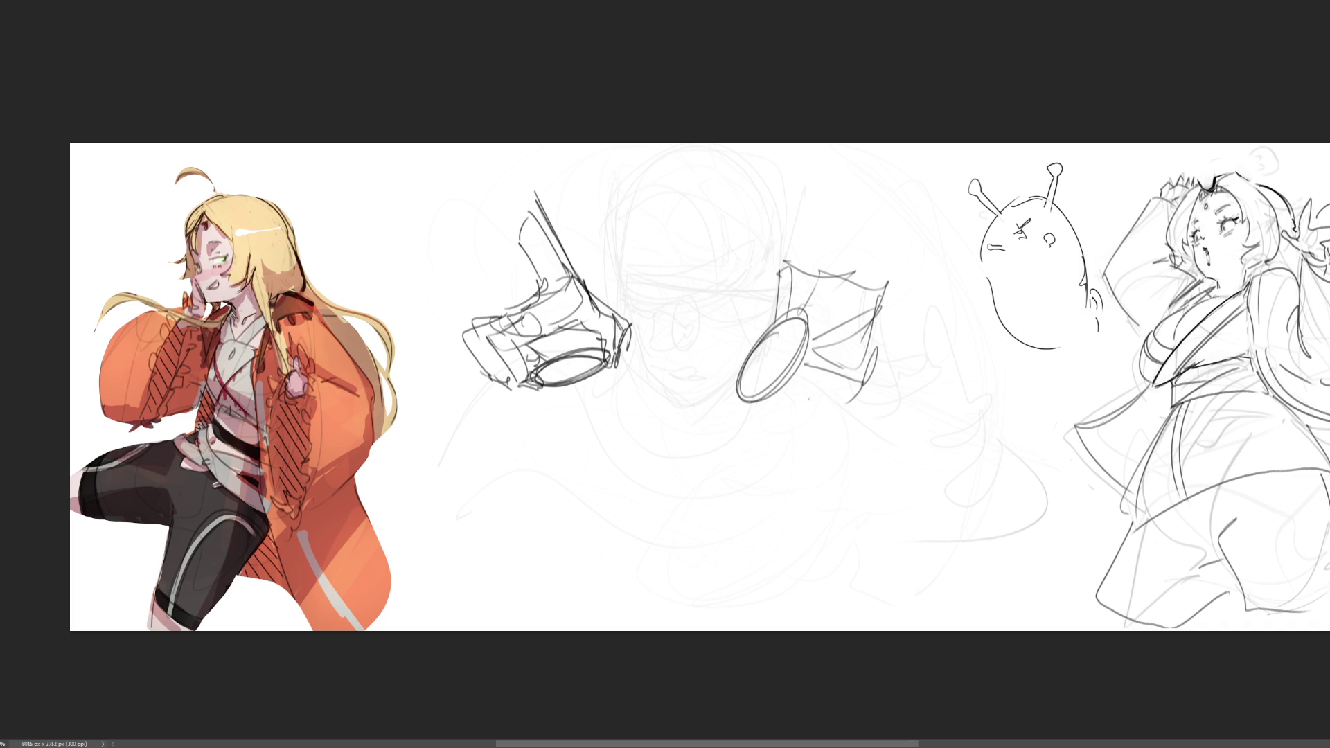
pyautogui.moveTo(727, 374)
pyautogui.mouseDown()
pyautogui.moveTo(765, 429)
pyautogui.moveTo(795, 415)
pyautogui.moveTo(767, 447)
pyautogui.mouseUp()
pyautogui.moveTo(787, 386)
pyautogui.mouseDown()
pyautogui.moveTo(825, 439)
pyautogui.moveTo(843, 442)
pyautogui.mouseUp()
pyautogui.moveTo(889, 329)
pyautogui.mouseDown()
pyautogui.moveTo(870, 438)
pyautogui.moveTo(805, 455)
pyautogui.mouseUp()
pyautogui.moveTo(806, 459); pyautogui.dragTo(846, 465)
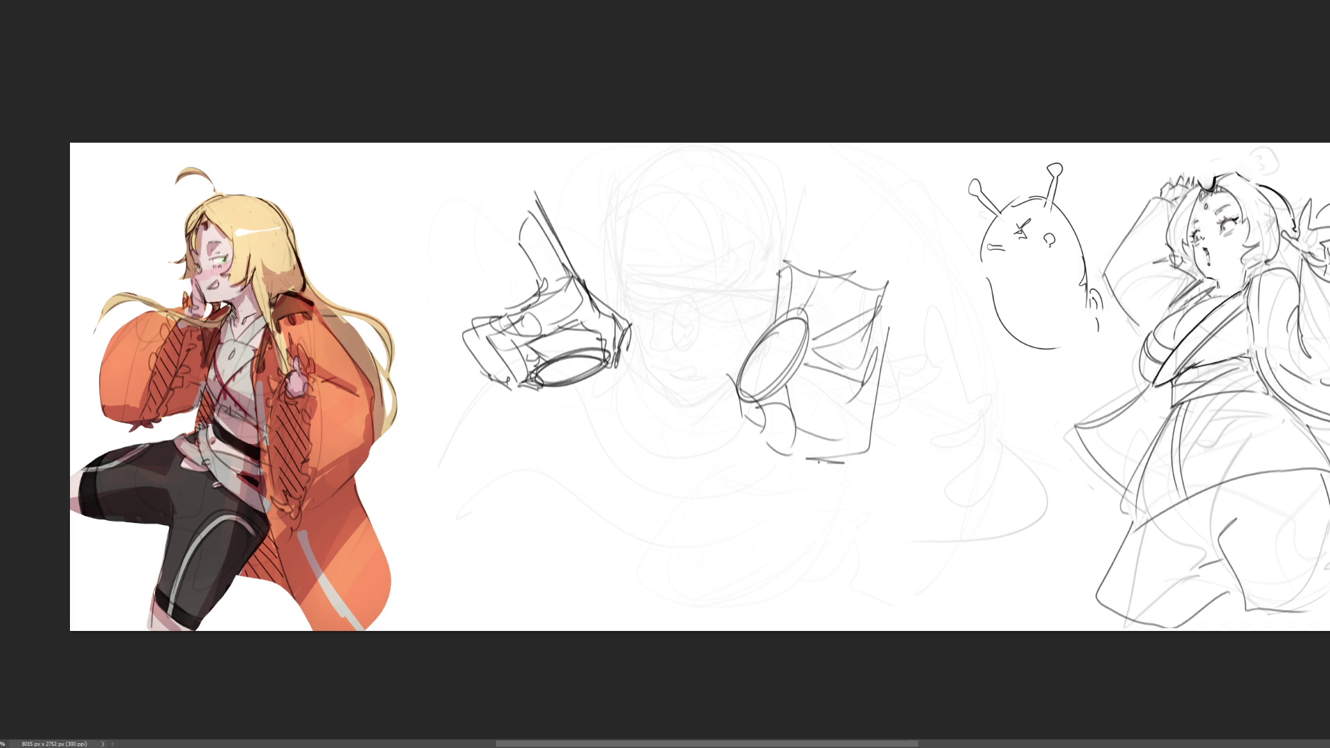
pyautogui.moveTo(783, 388); pyautogui.dragTo(833, 473)
pyautogui.moveTo(869, 437); pyautogui.dragTo(827, 478)
pyautogui.moveTo(883, 350)
pyautogui.mouseDown()
pyautogui.moveTo(865, 447)
pyautogui.moveTo(826, 481)
pyautogui.mouseUp()
# Fan lines out from the ellipse rim and hatch across the body and left side
pyautogui.moveTo(775, 308)
pyautogui.mouseDown()
pyautogui.moveTo(837, 265)
pyautogui.moveTo(888, 416)
pyautogui.moveTo(853, 458)
pyautogui.mouseUp()
pyautogui.moveTo(788, 280)
pyautogui.mouseDown()
pyautogui.moveTo(771, 333)
pyautogui.moveTo(777, 281)
pyautogui.moveTo(815, 274)
pyautogui.mouseUp()
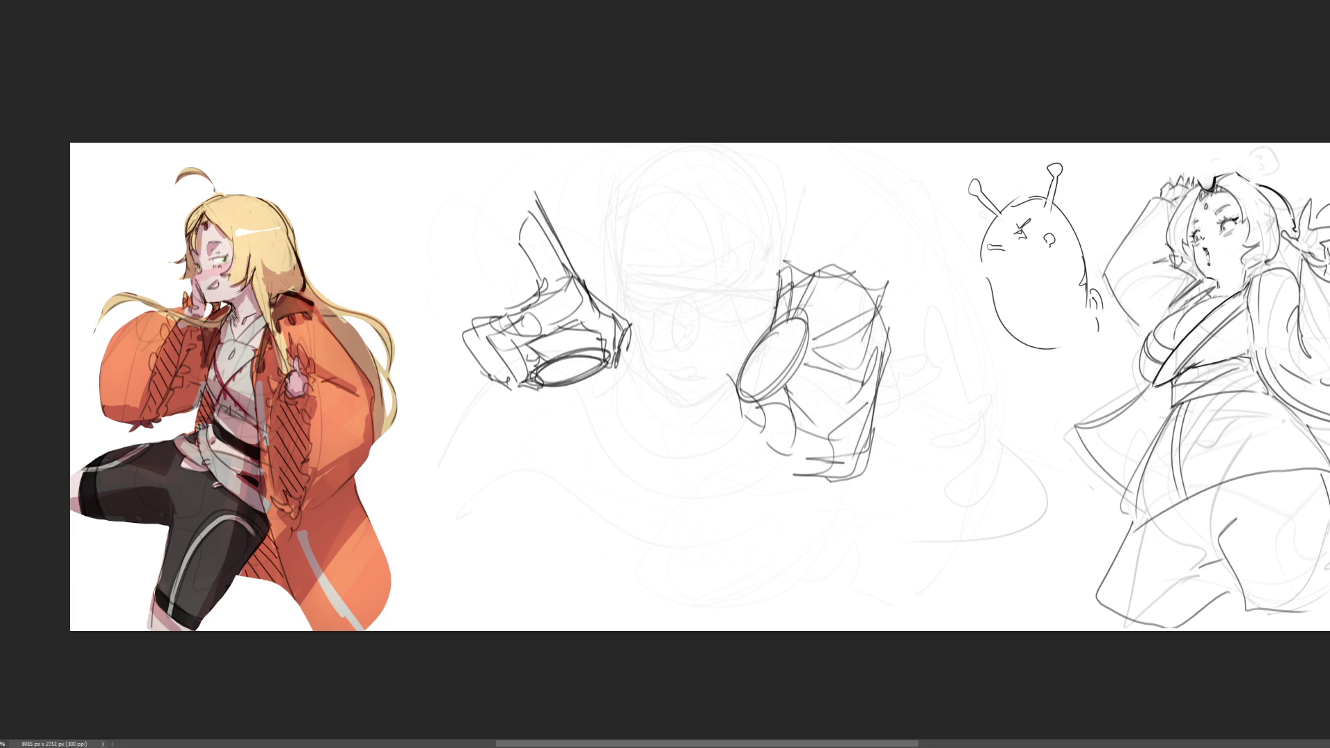
pyautogui.moveTo(801, 322)
pyautogui.mouseDown()
pyautogui.moveTo(844, 268)
pyautogui.moveTo(864, 286)
pyautogui.mouseUp()
pyautogui.moveTo(808, 346)
pyautogui.mouseDown()
pyautogui.moveTo(866, 288)
pyautogui.moveTo(865, 380)
pyautogui.mouseUp()
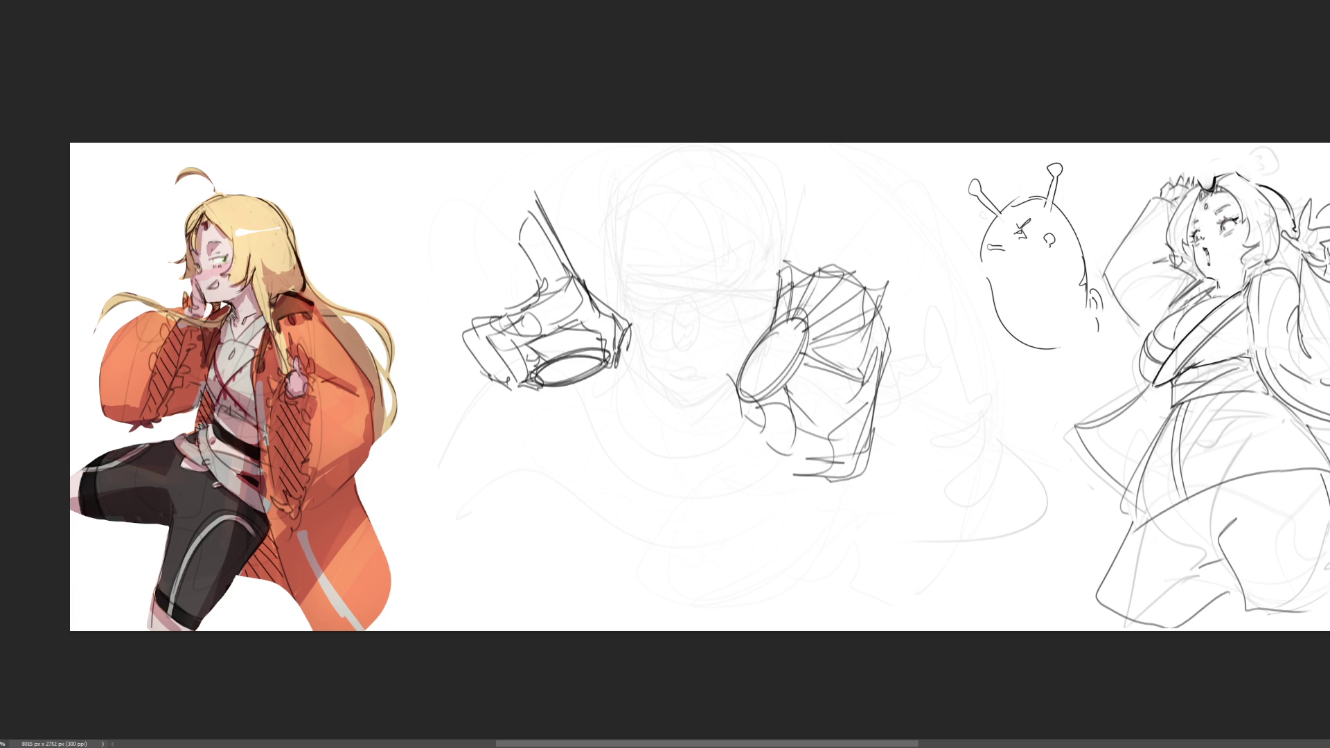
pyautogui.moveTo(881, 303)
pyautogui.mouseDown()
pyautogui.moveTo(872, 374)
pyautogui.moveTo(841, 350)
pyautogui.moveTo(878, 382)
pyautogui.mouseUp()
pyautogui.moveTo(790, 331); pyautogui.dragTo(877, 374)
pyautogui.moveTo(876, 374)
pyautogui.mouseDown()
pyautogui.moveTo(867, 413)
pyautogui.moveTo(845, 416)
pyautogui.mouseUp()
pyautogui.moveTo(809, 385)
pyautogui.mouseDown()
pyautogui.moveTo(790, 401)
pyautogui.moveTo(865, 420)
pyautogui.mouseUp()
pyautogui.moveTo(806, 428)
pyautogui.mouseDown()
pyautogui.moveTo(831, 429)
pyautogui.moveTo(748, 408)
pyautogui.mouseUp()
pyautogui.moveTo(738, 408); pyautogui.dragTo(789, 464)
pyautogui.moveTo(727, 417)
pyautogui.mouseDown()
pyautogui.moveTo(773, 442)
pyautogui.moveTo(732, 353)
pyautogui.moveTo(737, 409)
pyautogui.mouseUp()
pyautogui.moveTo(737, 408)
pyautogui.mouseDown()
pyautogui.moveTo(792, 475)
pyautogui.moveTo(834, 462)
pyautogui.mouseUp()
# Draw a small loop and U-shaped handle below the form with two long downward lines
pyautogui.moveTo(793, 465)
pyautogui.mouseDown()
pyautogui.moveTo(833, 485)
pyautogui.moveTo(830, 525)
pyautogui.moveTo(866, 477)
pyautogui.moveTo(838, 561)
pyautogui.mouseUp()
pyautogui.moveTo(803, 494)
pyautogui.mouseDown()
pyautogui.moveTo(834, 561)
pyautogui.moveTo(826, 605)
pyautogui.mouseUp()
pyautogui.moveTo(866, 492); pyautogui.dragTo(882, 575)
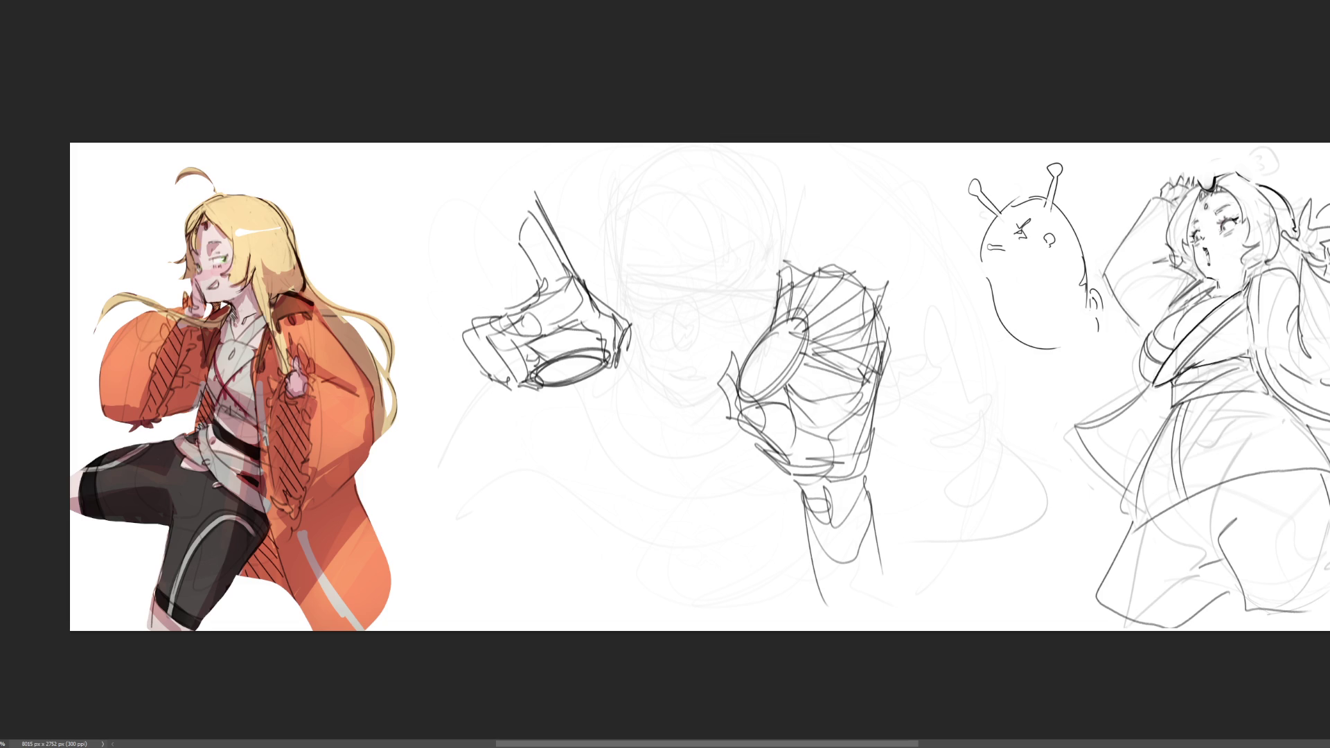
# Reveal the head studies and shade the glasses girl's nostril, nose side and both lips
pyautogui.press('Delete')
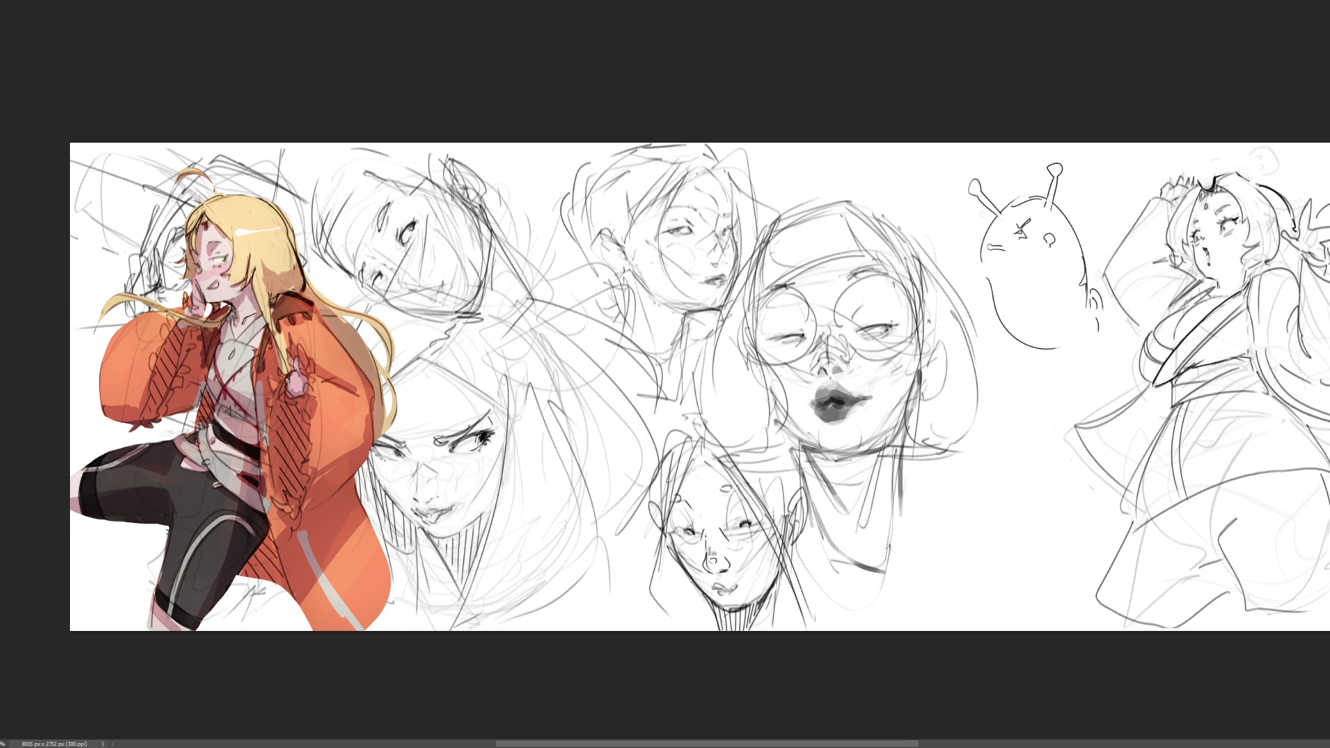
pyautogui.moveTo(836, 365); pyautogui.dragTo(839, 372)
pyautogui.moveTo(815, 359); pyautogui.dragTo(806, 376)
pyautogui.moveTo(827, 387); pyautogui.dragTo(847, 393)
pyautogui.moveTo(823, 419); pyautogui.dragTo(846, 418)
pyautogui.moveTo(827, 422); pyautogui.dragTo(857, 423)
pyautogui.moveTo(823, 331); pyautogui.dragTo(829, 355)
pyautogui.hotkey('ctrl', 'z')
# Darken the nose bridge and right lens bottom, then darken both upper eyelids
pyautogui.moveTo(831, 319)
pyautogui.mouseDown()
pyautogui.moveTo(835, 329)
pyautogui.moveTo(848, 283)
pyautogui.moveTo(885, 273)
pyautogui.moveTo(911, 294)
pyautogui.moveTo(922, 332)
pyautogui.mouseUp()
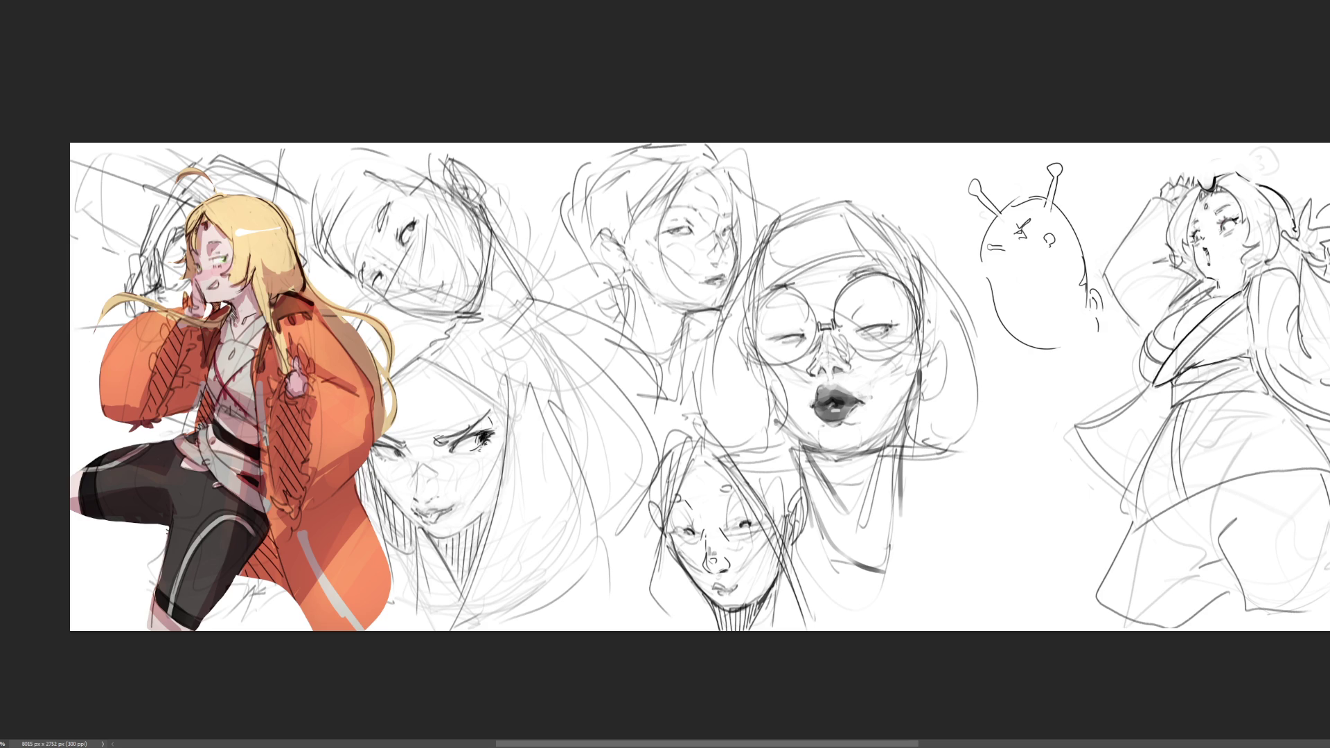
pyautogui.moveTo(837, 329)
pyautogui.mouseDown()
pyautogui.moveTo(856, 356)
pyautogui.moveTo(892, 360)
pyautogui.moveTo(916, 335)
pyautogui.mouseUp()
pyautogui.moveTo(816, 320)
pyautogui.mouseDown()
pyautogui.moveTo(805, 292)
pyautogui.moveTo(758, 281)
pyautogui.moveTo(740, 329)
pyautogui.moveTo(775, 362)
pyautogui.moveTo(815, 341)
pyautogui.moveTo(786, 280)
pyautogui.moveTo(741, 354)
pyautogui.moveTo(808, 342)
pyautogui.moveTo(815, 324)
pyautogui.mouseUp()
pyautogui.hotkey('ctrl', 'z')
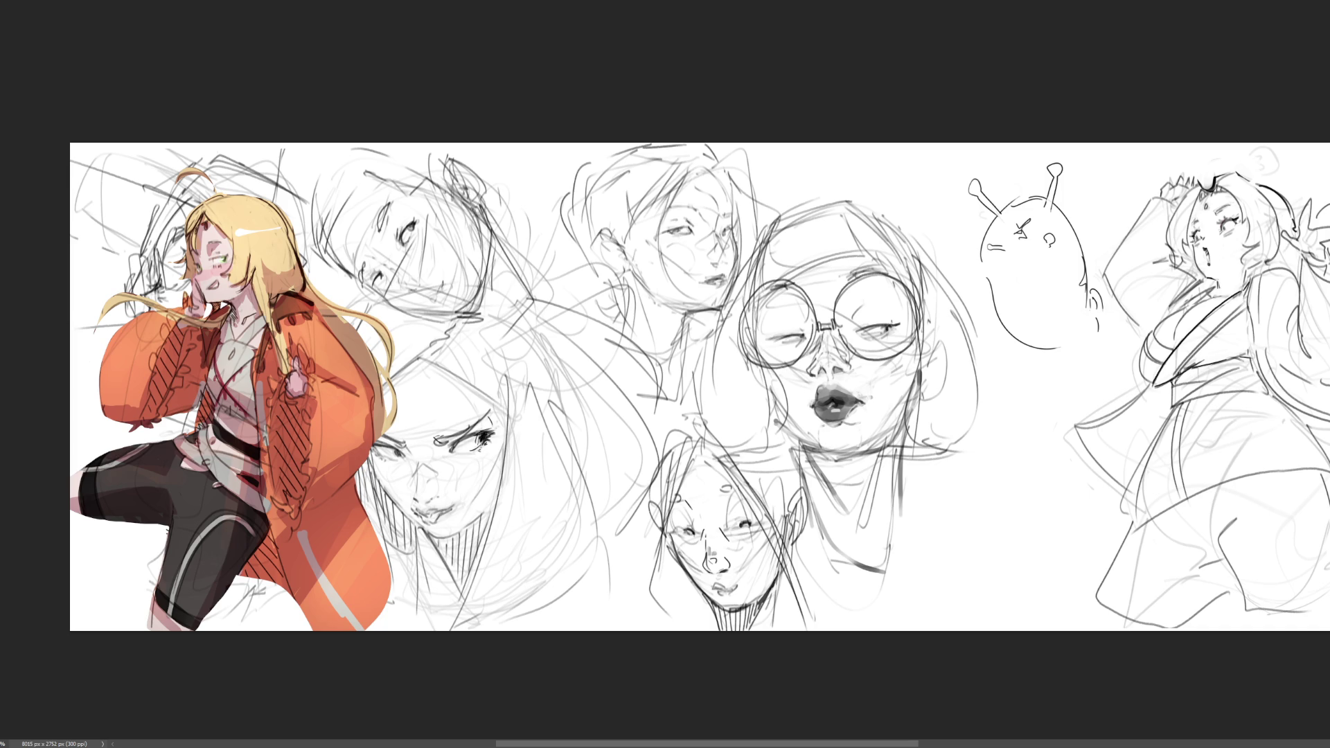
pyautogui.moveTo(873, 328); pyautogui.dragTo(894, 323)
pyautogui.moveTo(793, 336); pyautogui.dragTo(803, 333)
# Draw the glasses girl's eyebrow and forehead lines, undoing the stray forehead strokes and redrawing them
pyautogui.moveTo(846, 276); pyautogui.dragTo(867, 275)
pyautogui.moveTo(771, 289); pyautogui.dragTo(861, 257)
pyautogui.moveTo(845, 211)
pyautogui.mouseDown()
pyautogui.moveTo(883, 270)
pyautogui.moveTo(750, 311)
pyautogui.mouseUp()
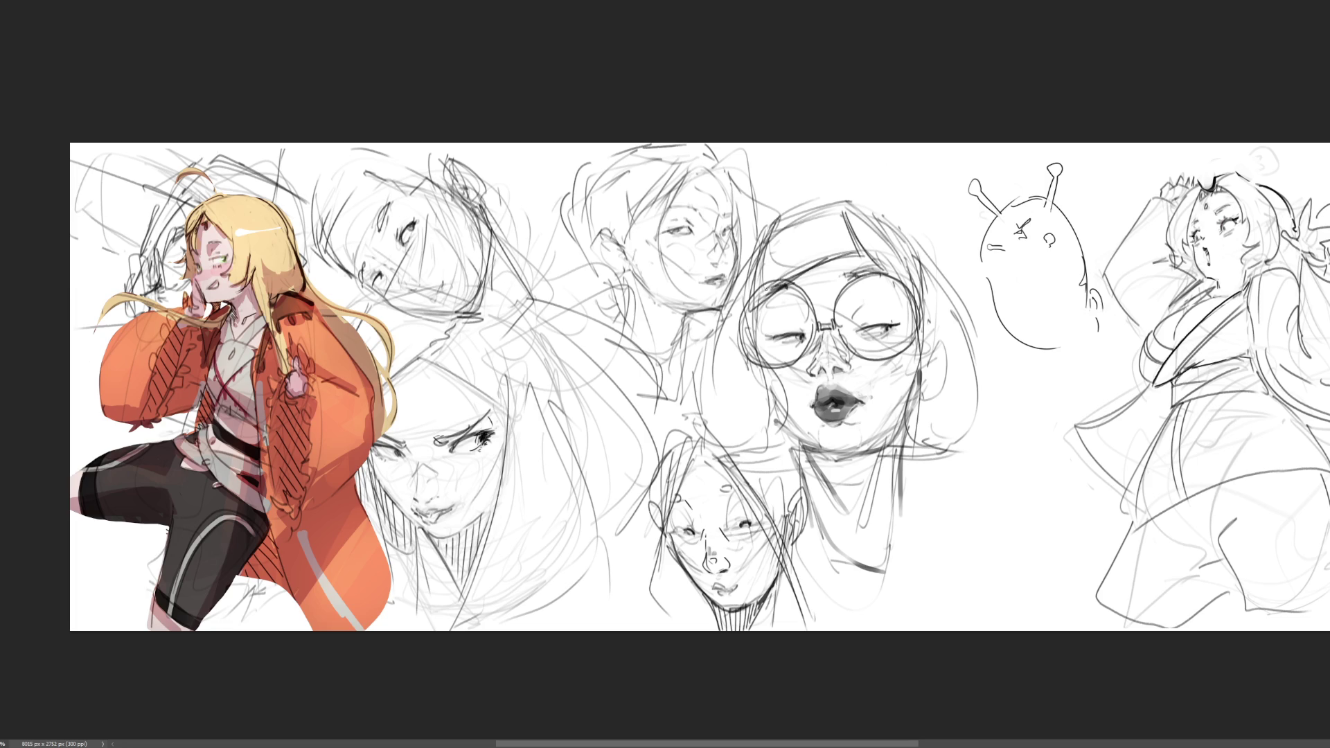
pyautogui.moveTo(774, 234); pyautogui.dragTo(747, 308)
pyautogui.moveTo(819, 261); pyautogui.dragTo(752, 313)
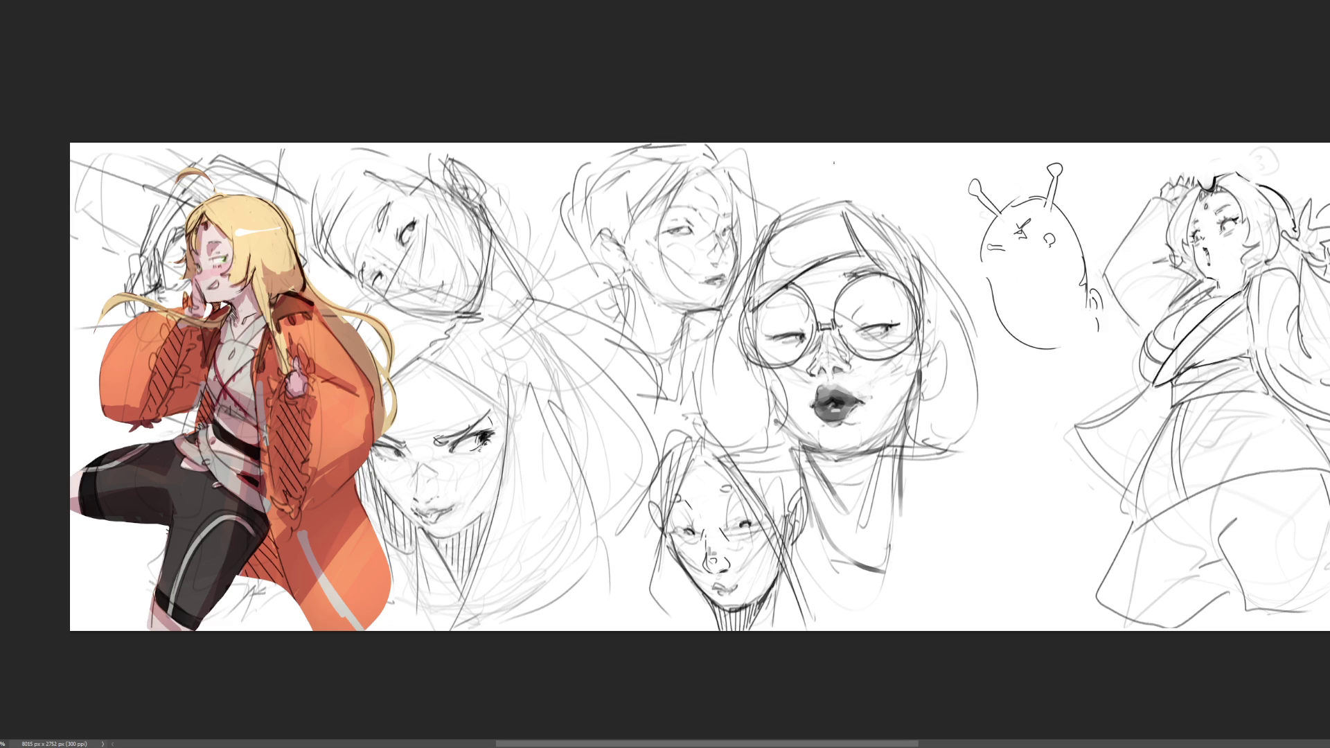
pyautogui.hotkey('ctrl', 'z')
pyautogui.hotkey('ctrl', 'z')
pyautogui.hotkey('ctrl', 'shift', 'z')
pyautogui.hotkey('ctrl', 'z')
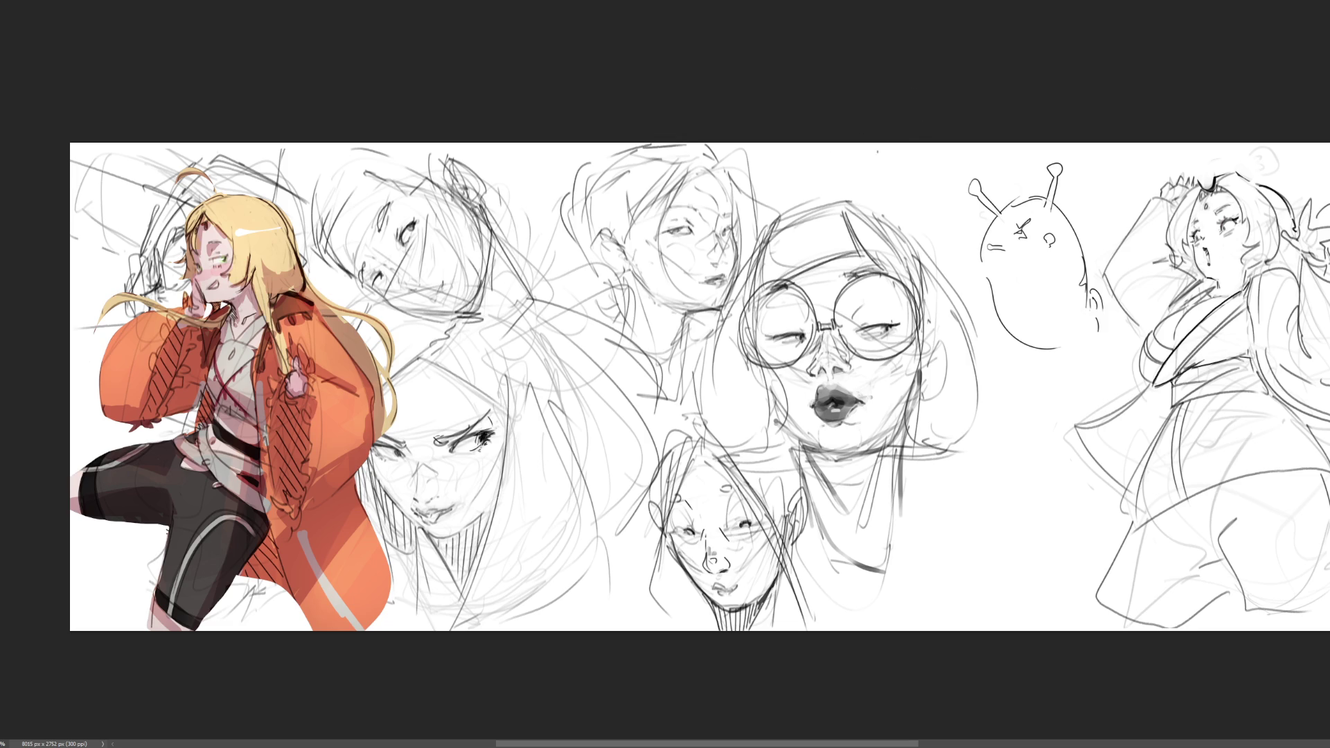
pyautogui.moveTo(858, 252); pyautogui.dragTo(755, 292)
# Outline the top of the head, both head contours down to the jaw, and the outer right hair
pyautogui.moveTo(791, 215)
pyautogui.mouseDown()
pyautogui.moveTo(749, 291)
pyautogui.moveTo(842, 195)
pyautogui.moveTo(853, 235)
pyautogui.moveTo(901, 226)
pyautogui.moveTo(925, 262)
pyautogui.mouseUp()
pyautogui.moveTo(859, 255); pyautogui.dragTo(924, 281)
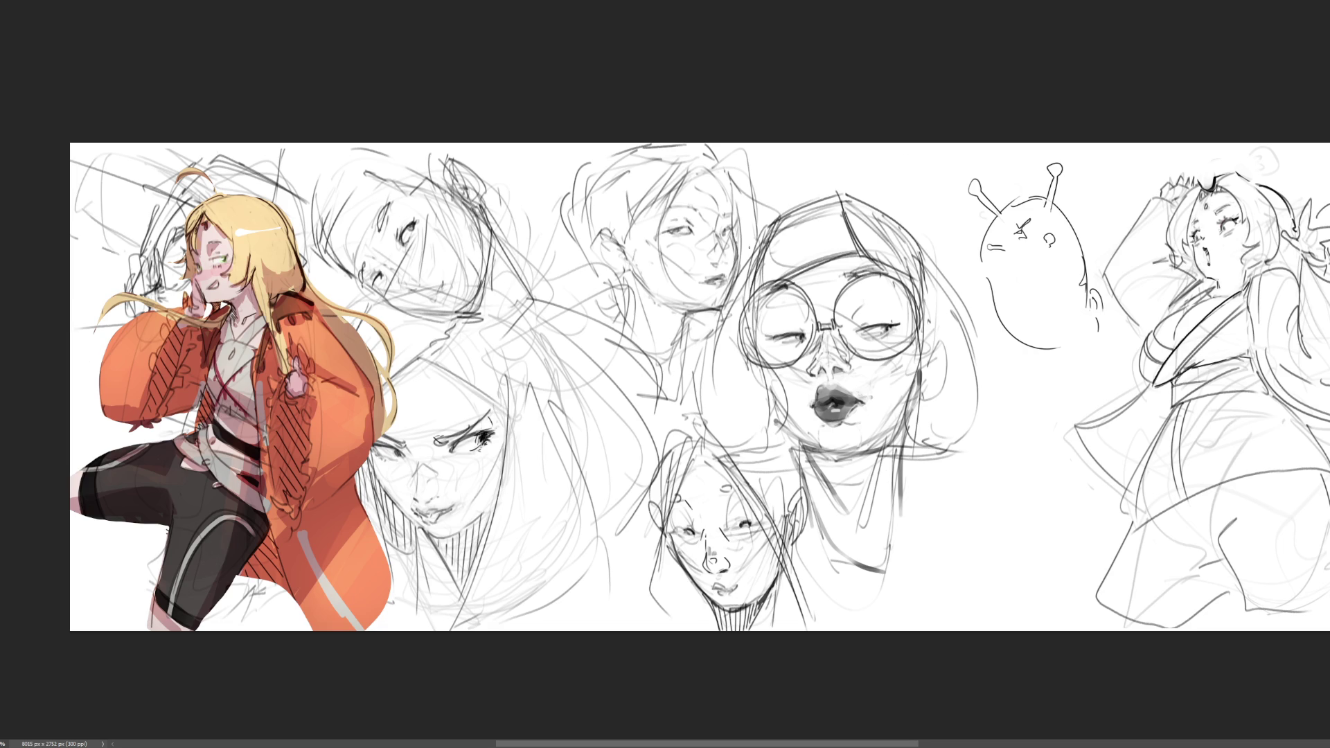
pyautogui.moveTo(770, 219)
pyautogui.mouseDown()
pyautogui.moveTo(713, 302)
pyautogui.moveTo(745, 300)
pyautogui.mouseUp()
pyautogui.moveTo(925, 256); pyautogui.dragTo(899, 447)
pyautogui.moveTo(904, 447); pyautogui.dragTo(973, 461)
pyautogui.moveTo(917, 242)
pyautogui.mouseDown()
pyautogui.moveTo(995, 407)
pyautogui.moveTo(982, 458)
pyautogui.mouseUp()
pyautogui.moveTo(993, 399); pyautogui.dragTo(998, 421)
pyautogui.moveTo(1005, 422)
pyautogui.mouseDown()
pyautogui.moveTo(972, 458)
pyautogui.moveTo(902, 464)
pyautogui.moveTo(923, 467)
pyautogui.mouseUp()
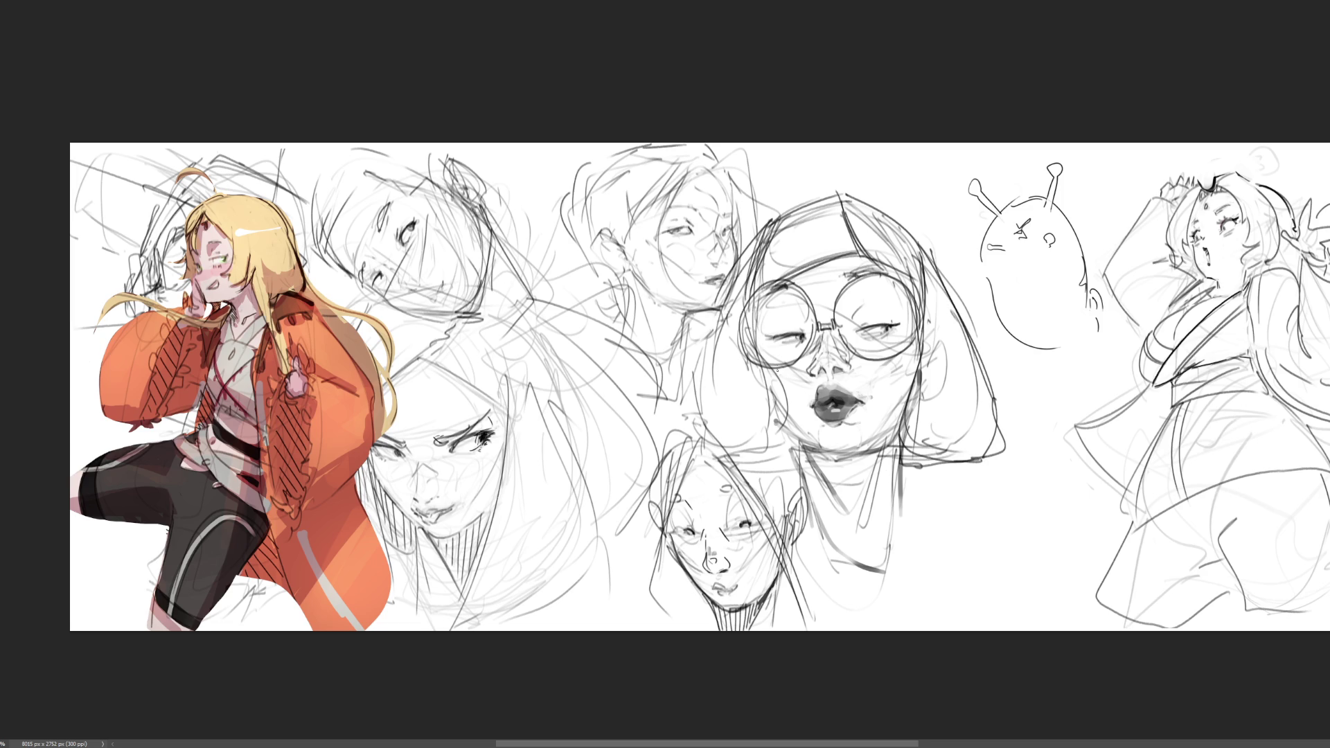
# Darken the left cheek, temple and hair outline, and hatch the shadow under the jaw
pyautogui.moveTo(777, 370); pyautogui.dragTo(768, 447)
pyautogui.moveTo(776, 371); pyautogui.dragTo(762, 454)
pyautogui.moveTo(756, 269); pyautogui.dragTo(751, 342)
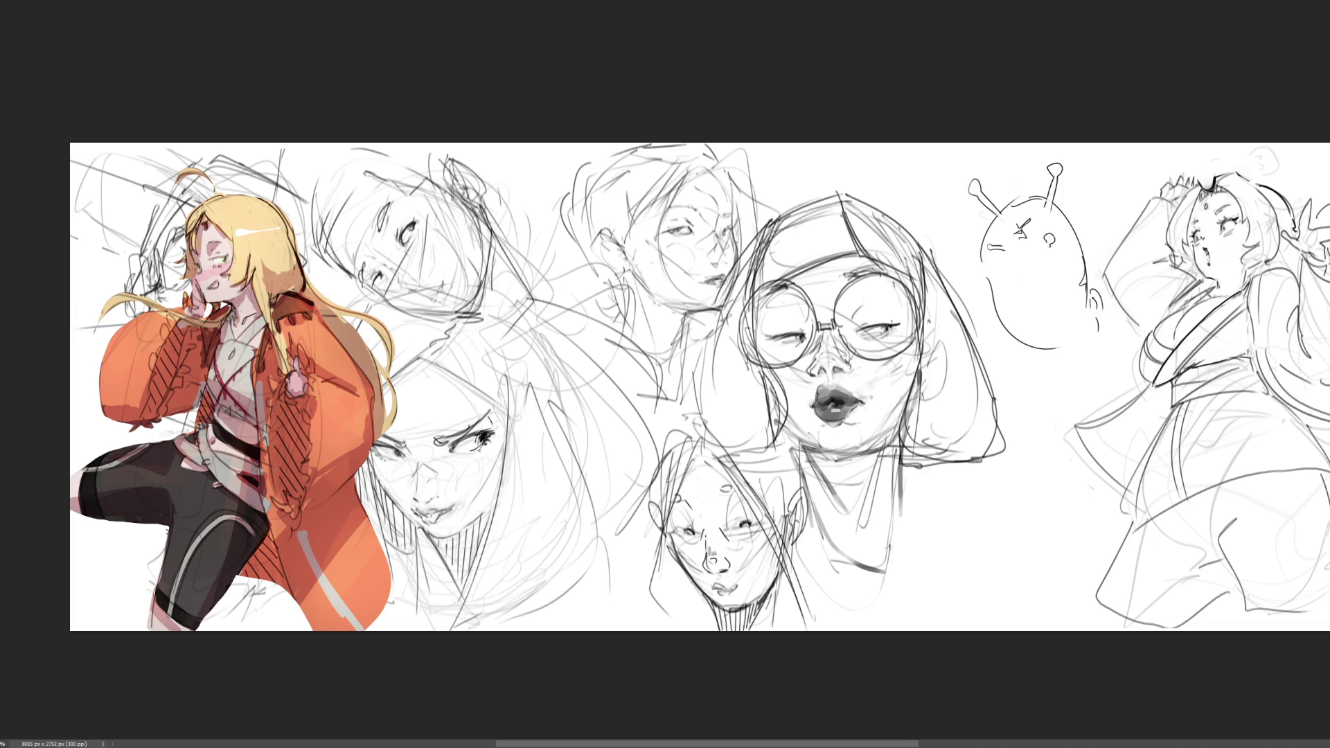
pyautogui.moveTo(759, 239)
pyautogui.mouseDown()
pyautogui.moveTo(692, 417)
pyautogui.moveTo(791, 464)
pyautogui.moveTo(770, 461)
pyautogui.mouseUp()
pyautogui.moveTo(789, 435); pyautogui.dragTo(778, 458)
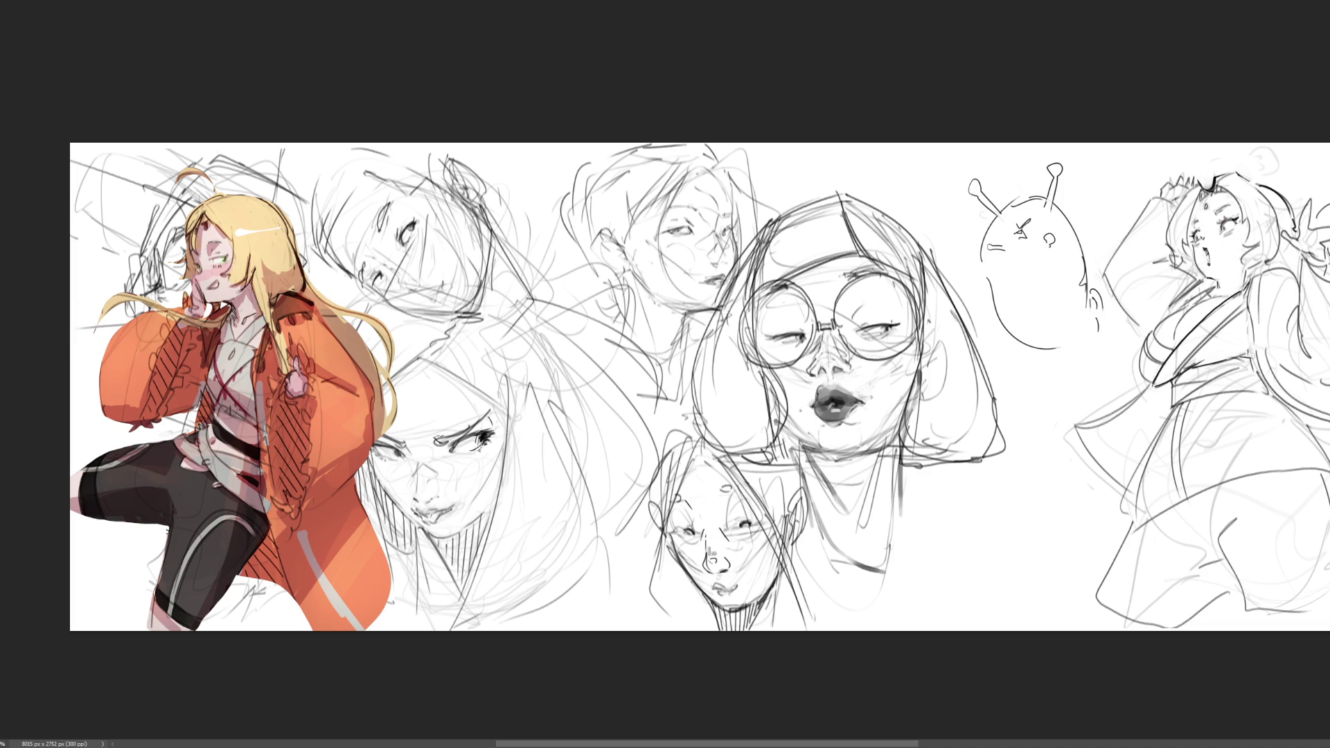
pyautogui.moveTo(803, 413); pyautogui.dragTo(787, 450)
# Shade the cheek under the right lens, undoing a stroke inside the left lens
pyautogui.moveTo(856, 343); pyautogui.dragTo(886, 339)
pyautogui.moveTo(903, 346); pyautogui.dragTo(914, 336)
pyautogui.moveTo(803, 282); pyautogui.dragTo(837, 278)
pyautogui.hotkey('ctrl', 'z')
# Redraw the right hair outline and add the chin shadow and both neck lines
pyautogui.moveTo(934, 262)
pyautogui.mouseDown()
pyautogui.moveTo(983, 416)
pyautogui.moveTo(909, 478)
pyautogui.moveTo(995, 455)
pyautogui.mouseUp()
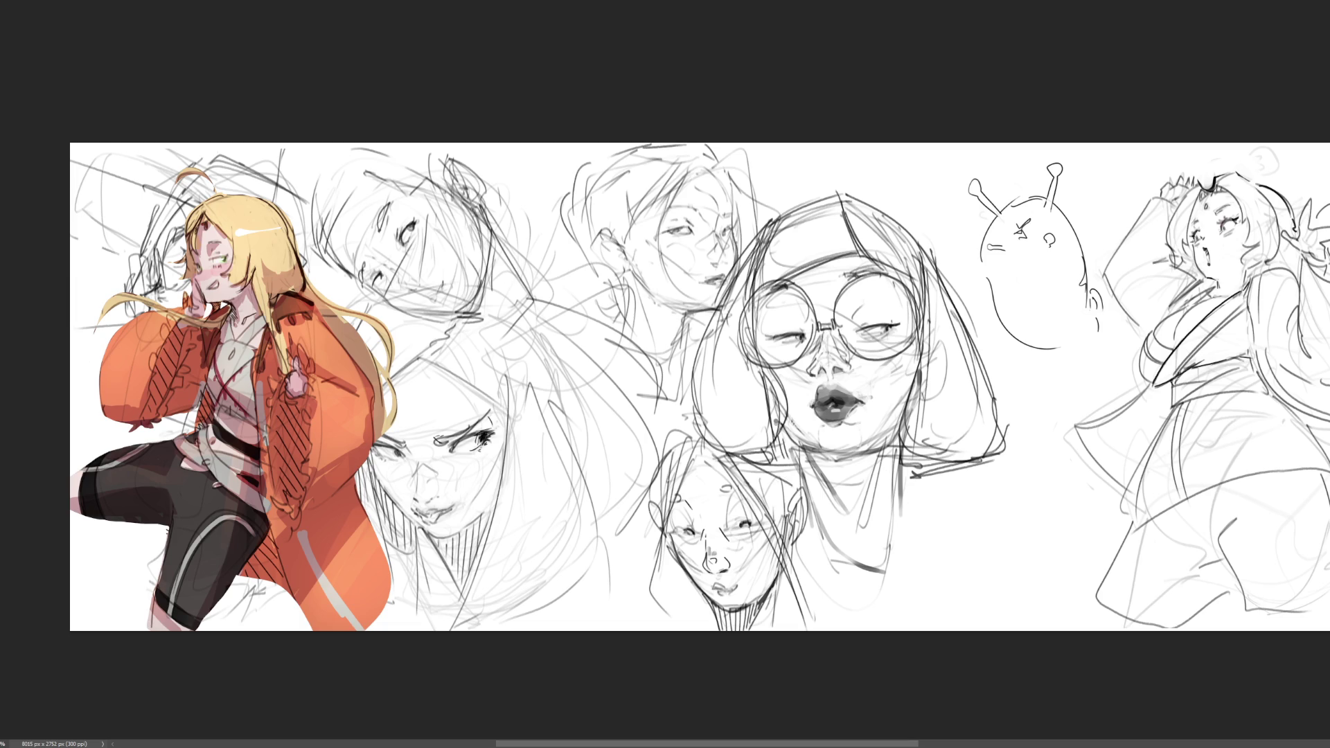
pyautogui.moveTo(729, 460)
pyautogui.mouseDown()
pyautogui.moveTo(803, 479)
pyautogui.moveTo(817, 551)
pyautogui.mouseUp()
pyautogui.moveTo(795, 454); pyautogui.dragTo(826, 573)
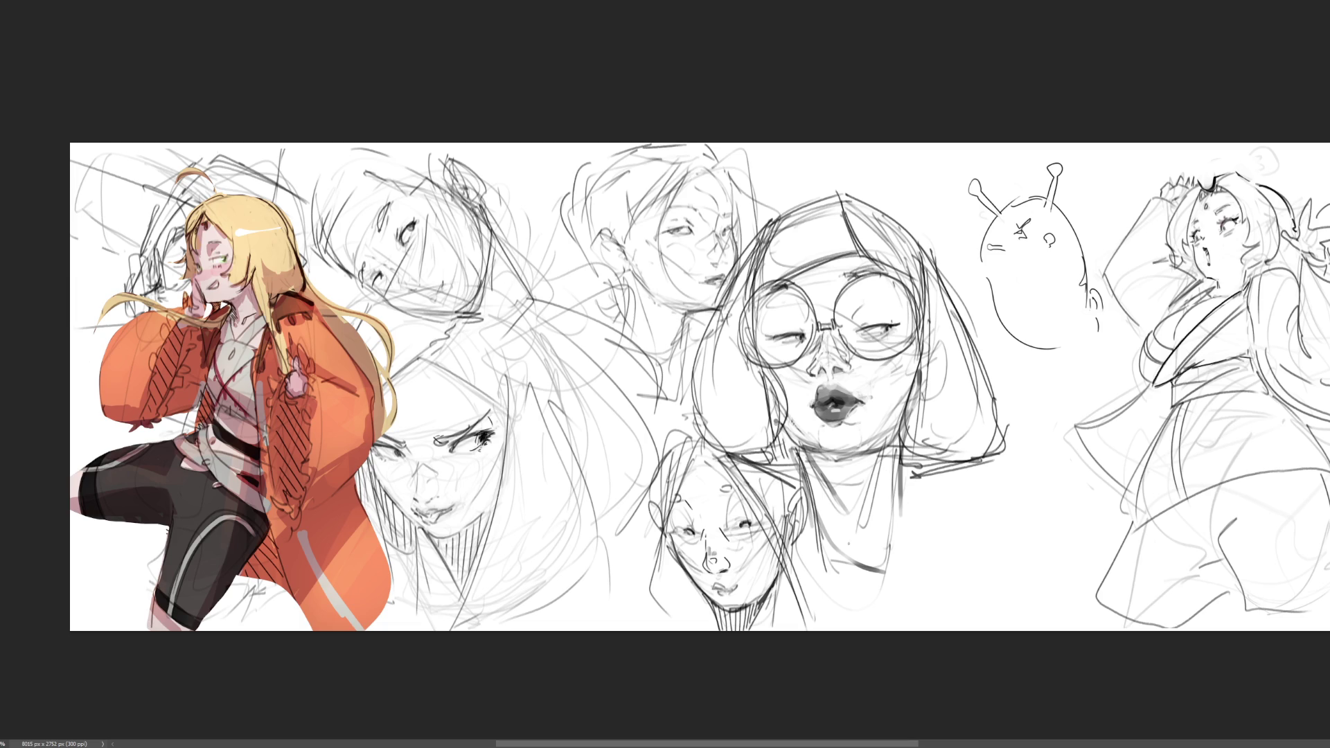
pyautogui.moveTo(905, 433); pyautogui.dragTo(900, 566)
# Try drawing irises in the glasses girl's eyes, then undo them
pyautogui.moveTo(858, 326)
pyautogui.mouseDown()
pyautogui.moveTo(894, 341)
pyautogui.moveTo(889, 309)
pyautogui.mouseUp()
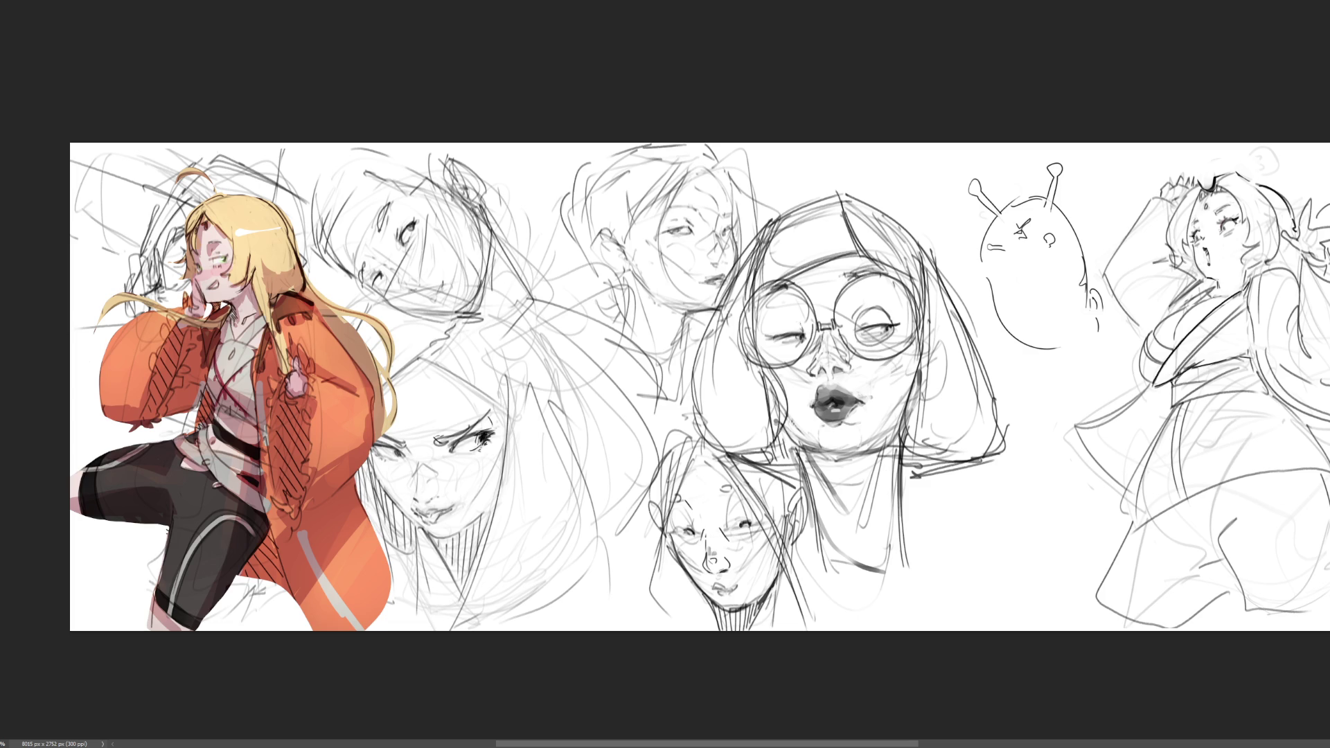
pyautogui.moveTo(772, 327); pyautogui.dragTo(801, 319)
pyautogui.moveTo(769, 334); pyautogui.dragTo(797, 346)
pyautogui.hotkey('ctrl', 'z')
pyautogui.hotkey('ctrl', 'z')
pyautogui.hotkey('ctrl', 'z')
# Add a jaw stroke and darken the eyebrow and eyelid of the upper-middle face
pyautogui.moveTo(729, 242)
pyautogui.mouseDown()
pyautogui.moveTo(725, 259)
pyautogui.moveTo(719, 231)
pyautogui.mouseUp()
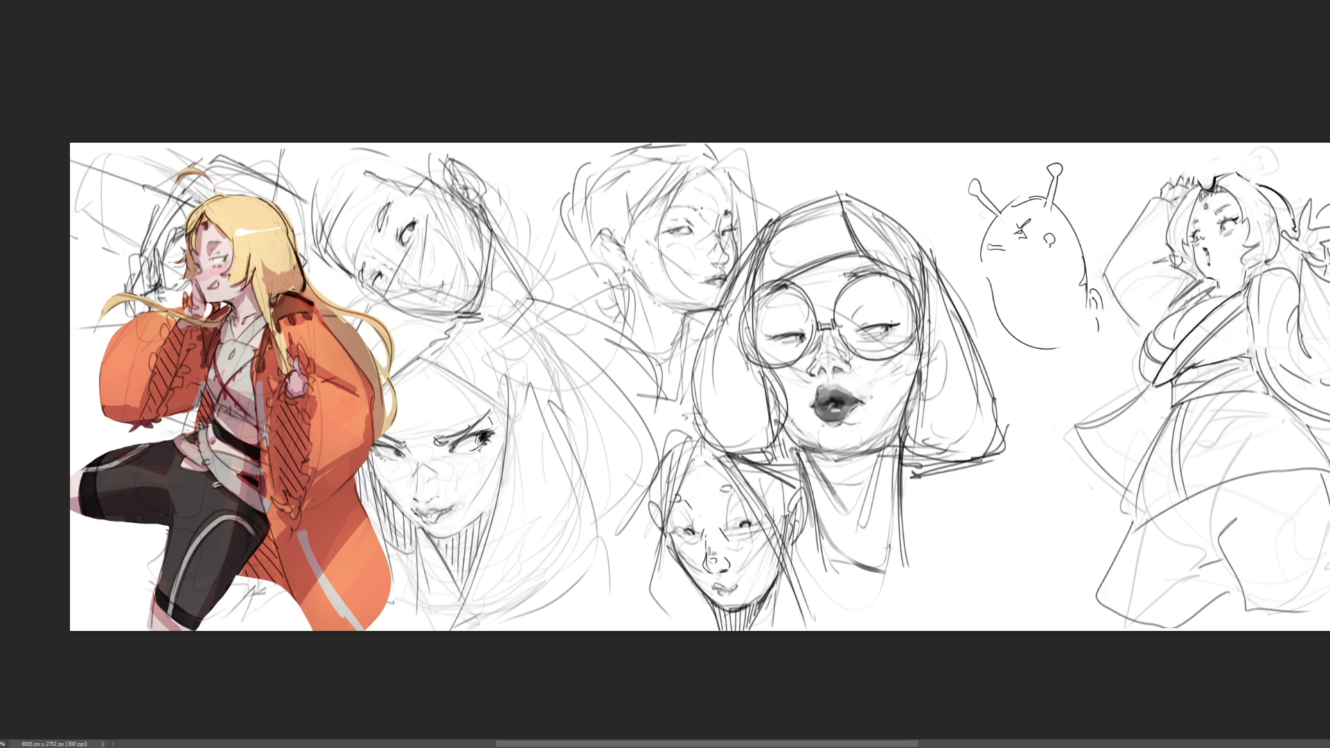
pyautogui.moveTo(697, 209); pyautogui.dragTo(673, 206)
pyautogui.moveTo(671, 229); pyautogui.dragTo(687, 225)
# Redraw the upper-middle face's side contour down to the chin, its neck and ear marks
pyautogui.moveTo(677, 167); pyautogui.dragTo(684, 306)
pyautogui.moveTo(687, 167); pyautogui.dragTo(659, 340)
pyautogui.moveTo(696, 297)
pyautogui.mouseDown()
pyautogui.moveTo(675, 327)
pyautogui.moveTo(716, 309)
pyautogui.moveTo(681, 347)
pyautogui.mouseUp()
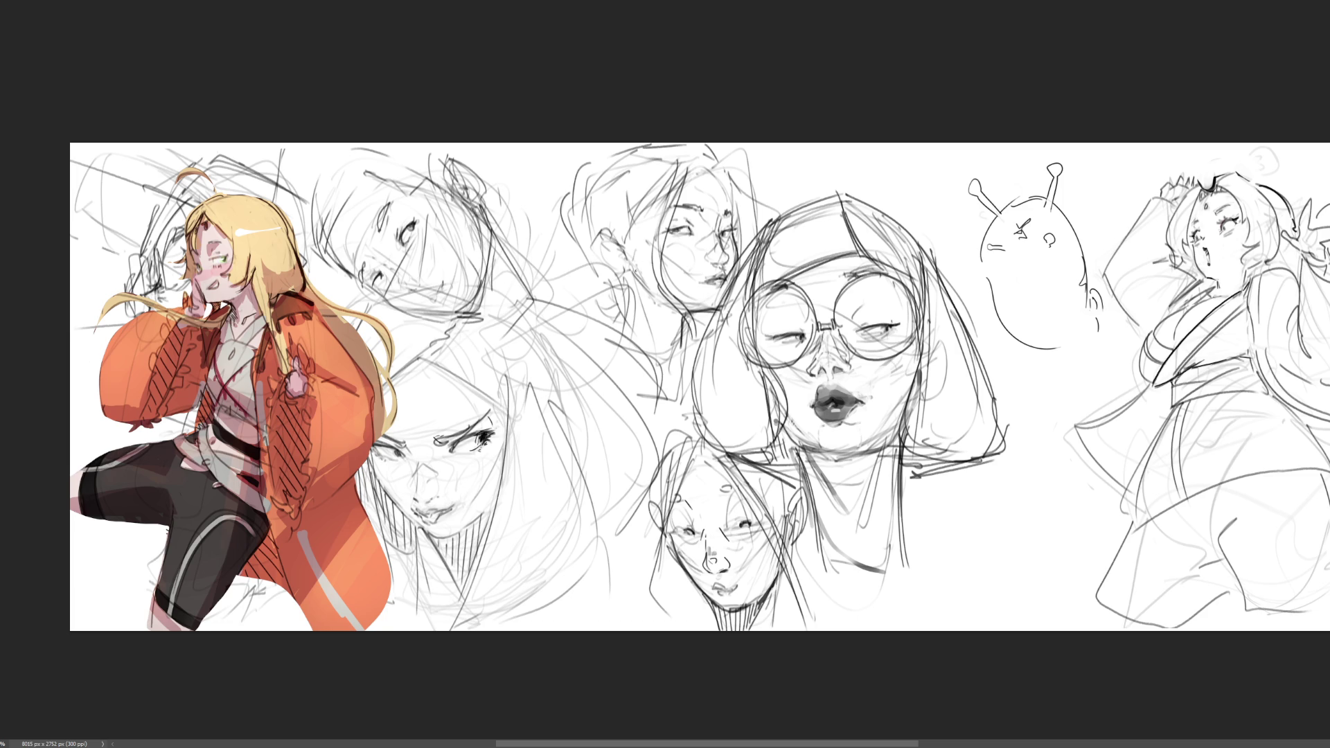
pyautogui.moveTo(625, 270)
pyautogui.mouseDown()
pyautogui.moveTo(633, 225)
pyautogui.moveTo(672, 184)
pyautogui.mouseUp()
# Draw hair strokes over the top and right of the head, comparing the last stroke with undo/redo
pyautogui.moveTo(605, 230)
pyautogui.mouseDown()
pyautogui.moveTo(677, 156)
pyautogui.moveTo(696, 162)
pyautogui.moveTo(690, 148)
pyautogui.mouseUp()
pyautogui.moveTo(699, 173)
pyautogui.mouseDown()
pyautogui.moveTo(709, 144)
pyautogui.moveTo(708, 165)
pyautogui.moveTo(718, 144)
pyautogui.moveTo(728, 163)
pyautogui.moveTo(713, 142)
pyautogui.moveTo(734, 144)
pyautogui.mouseUp()
pyautogui.moveTo(748, 143)
pyautogui.mouseDown()
pyautogui.moveTo(758, 199)
pyautogui.moveTo(727, 165)
pyautogui.moveTo(768, 212)
pyautogui.mouseUp()
pyautogui.moveTo(727, 168); pyautogui.dragTo(773, 217)
pyautogui.moveTo(717, 168); pyautogui.dragTo(737, 217)
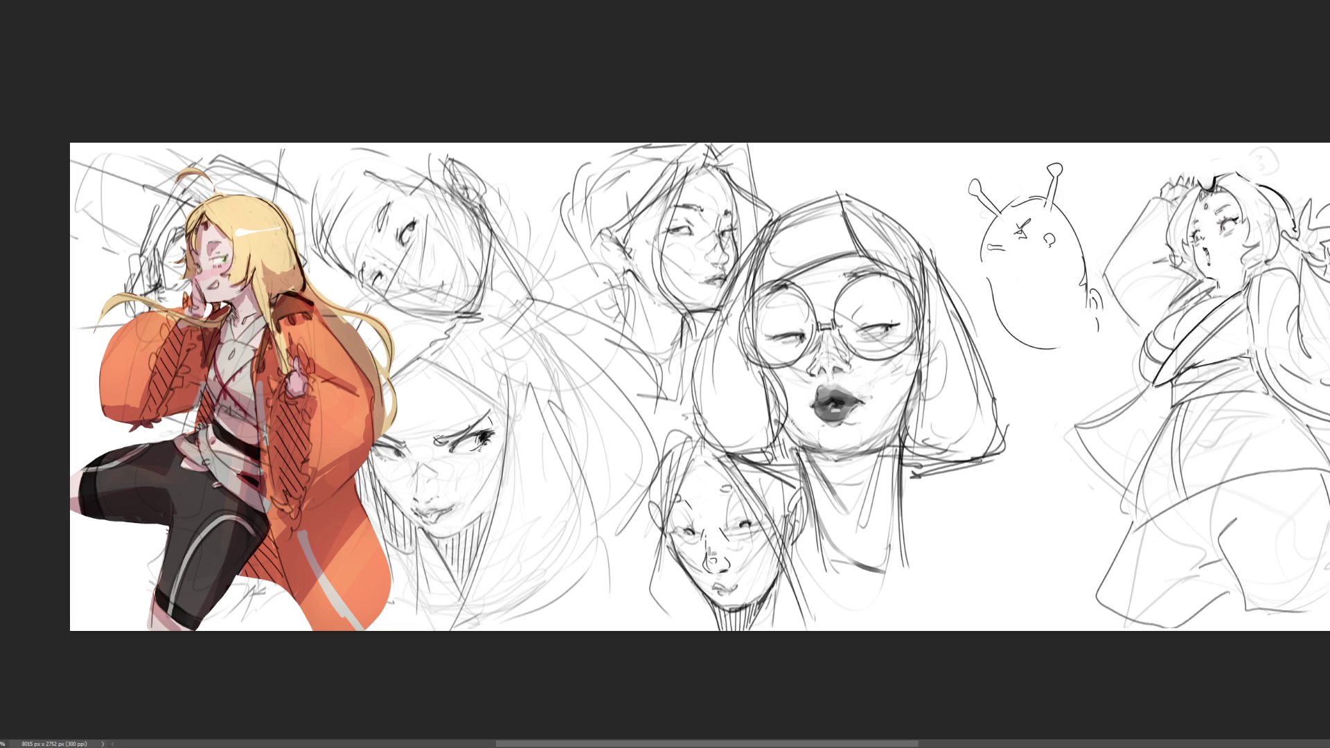
pyautogui.hotkey('ctrl', 'z')
pyautogui.hotkey('ctrl', 'y')
pyautogui.hotkey('ctrl', 'z')
pyautogui.hotkey('ctrl', 'y')
pyautogui.hotkey('ctrl', 'z')
pyautogui.hotkey('ctrl', 'y')
pyautogui.hotkey('ctrl', 'y')
pyautogui.hotkey('ctrl', 'y')
pyautogui.hotkey('ctrl', 'y')
pyautogui.hotkey('ctrl', 'y')
pyautogui.hotkey('ctrl', 'y')
# Test curved strokes beside the ear, undoing the ones that don't work
pyautogui.moveTo(628, 238)
pyautogui.mouseDown()
pyautogui.moveTo(630, 255)
pyautogui.moveTo(604, 254)
pyautogui.moveTo(617, 255)
pyautogui.moveTo(620, 282)
pyautogui.mouseUp()
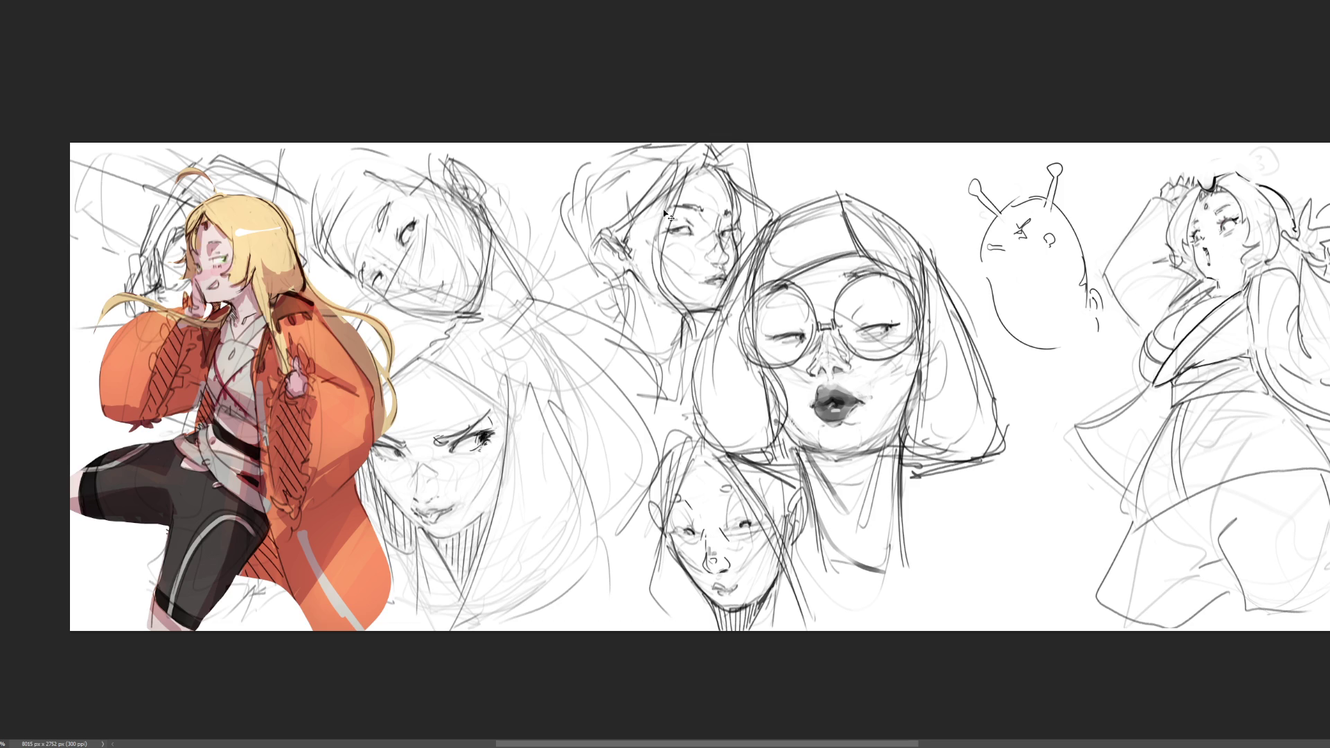
pyautogui.hotkey('ctrl', 'z')
pyautogui.moveTo(602, 238); pyautogui.dragTo(611, 270)
pyautogui.hotkey('ctrl', 'z')
pyautogui.hotkey('ctrl', 'shift', 'z')
pyautogui.hotkey('ctrl', 'shift', 'z')
pyautogui.hotkey('ctrl', 'z')
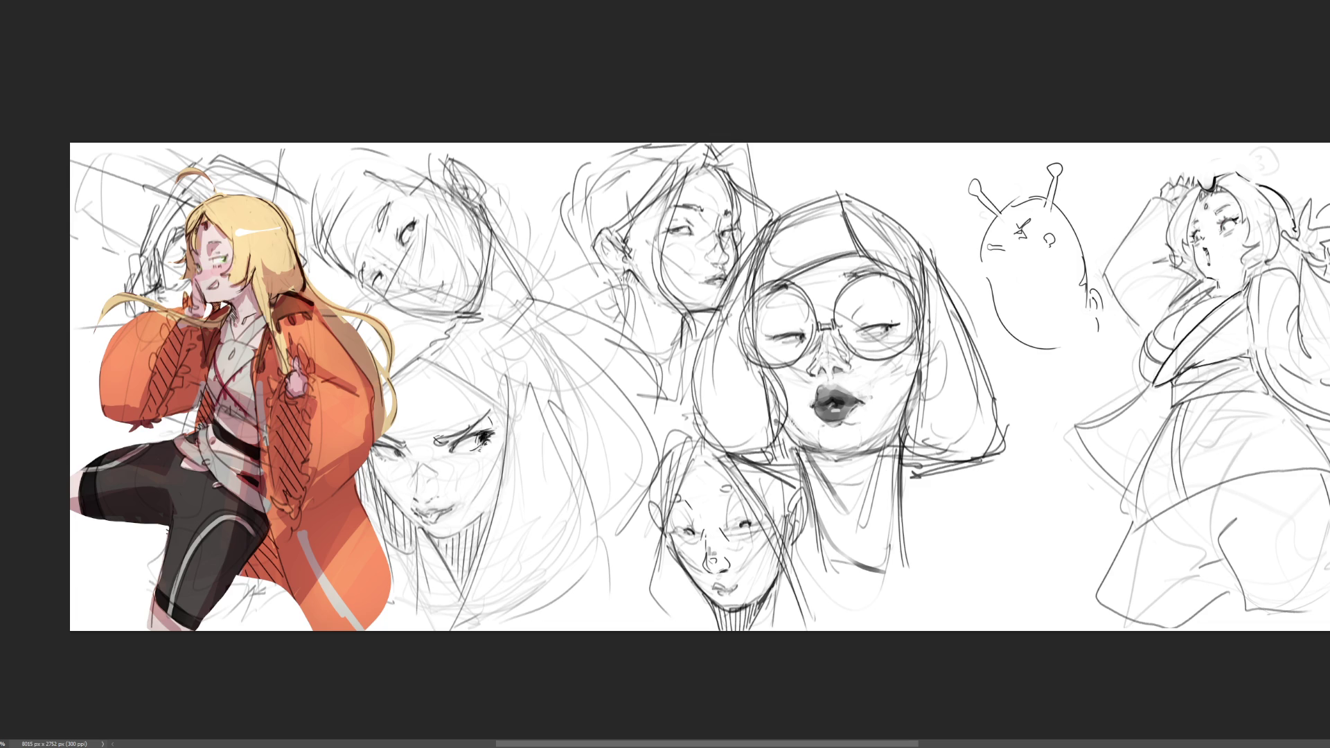
# Draw a dangling earring below the lobe and the hair curve up the left side
pyautogui.moveTo(617, 277)
pyautogui.mouseDown()
pyautogui.moveTo(626, 305)
pyautogui.moveTo(613, 291)
pyautogui.mouseUp()
pyautogui.moveTo(574, 228); pyautogui.dragTo(584, 263)
pyautogui.moveTo(576, 181); pyautogui.dragTo(577, 269)
pyautogui.moveTo(577, 180)
pyautogui.mouseDown()
pyautogui.moveTo(572, 211)
pyautogui.moveTo(570, 188)
pyautogui.moveTo(631, 142)
pyautogui.mouseUp()
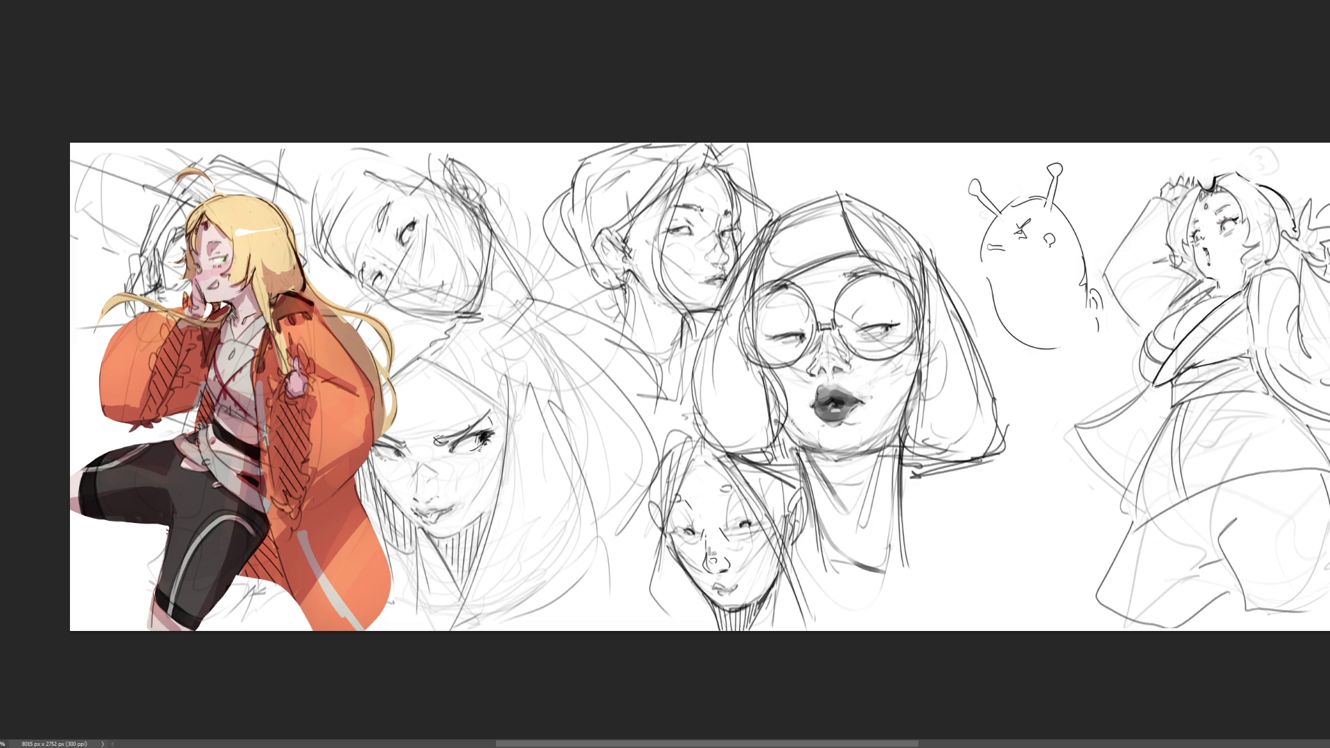
pyautogui.moveTo(590, 186); pyautogui.dragTo(636, 144)
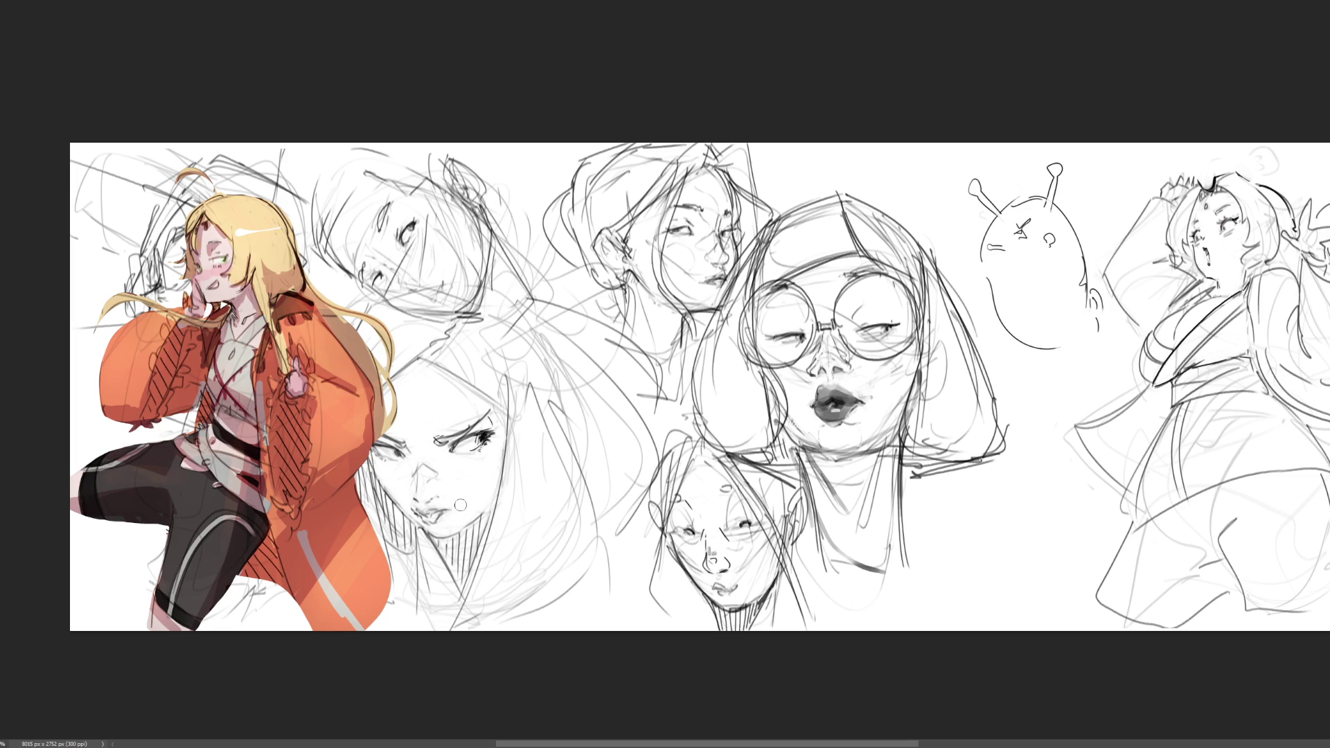
pyautogui.moveTo(462, 509); pyautogui.dragTo(452, 506)
pyautogui.hotkey('ctrl', 'z')
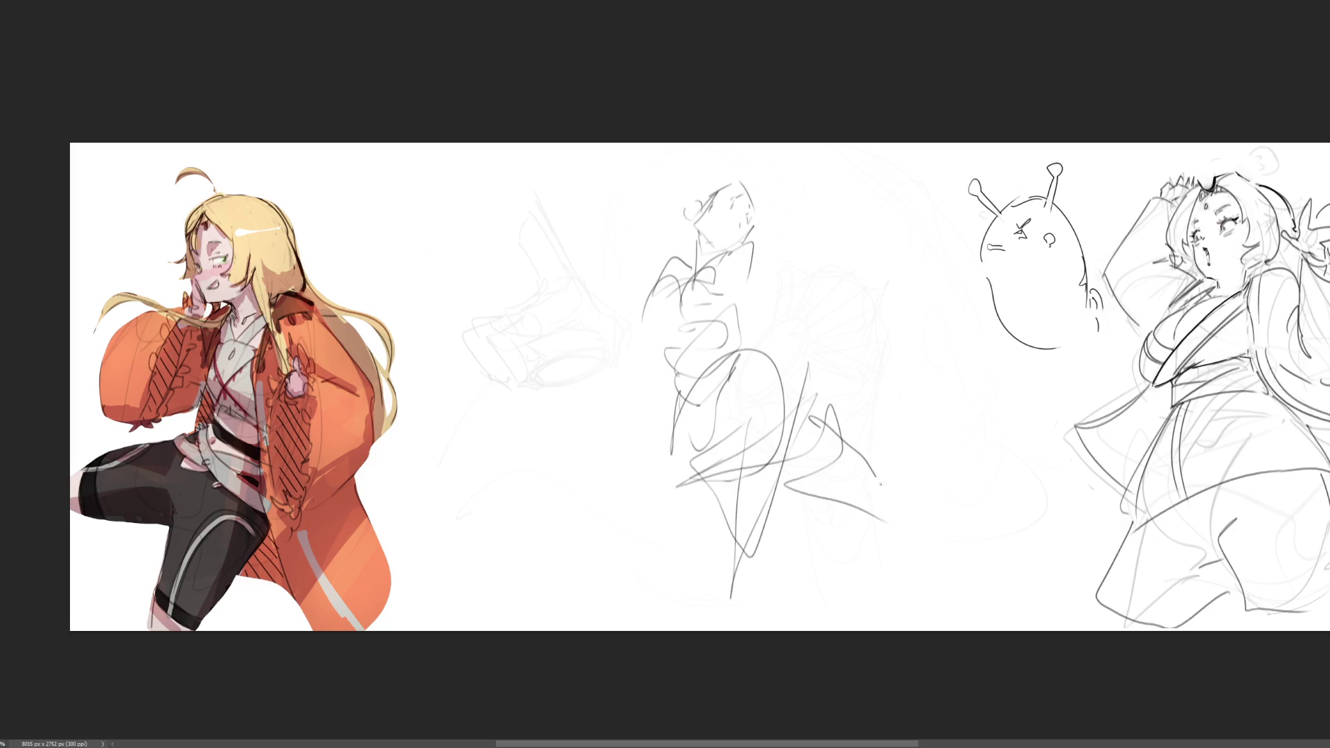
# Draw a long ground line across the bottom under the new figure
pyautogui.moveTo(989, 607)
pyautogui.mouseDown()
pyautogui.moveTo(908, 586)
pyautogui.moveTo(1050, 599)
pyautogui.mouseUp()
pyautogui.moveTo(721, 600)
pyautogui.mouseDown()
pyautogui.moveTo(794, 605)
pyautogui.moveTo(690, 608)
pyautogui.mouseUp()
pyautogui.moveTo(839, 608); pyautogui.dragTo(453, 616)
pyautogui.moveTo(590, 604)
pyautogui.mouseDown()
pyautogui.moveTo(1083, 601)
pyautogui.moveTo(1012, 603)
pyautogui.mouseUp()
# Sketch zigzag shoulder strokes, a left shoulder arc and long left body lines
pyautogui.moveTo(750, 242); pyautogui.dragTo(863, 309)
pyautogui.moveTo(791, 248)
pyautogui.mouseDown()
pyautogui.moveTo(859, 299)
pyautogui.moveTo(785, 310)
pyautogui.mouseUp()
pyautogui.moveTo(636, 374); pyautogui.dragTo(668, 271)
pyautogui.moveTo(557, 416); pyautogui.dragTo(625, 391)
pyautogui.moveTo(646, 302); pyautogui.dragTo(604, 524)
pyautogui.moveTo(628, 415); pyautogui.dragTo(620, 439)
pyautogui.moveTo(600, 474)
pyautogui.mouseDown()
pyautogui.moveTo(579, 489)
pyautogui.moveTo(599, 477)
pyautogui.mouseUp()
pyautogui.moveTo(640, 284)
pyautogui.mouseDown()
pyautogui.moveTo(620, 454)
pyautogui.moveTo(552, 499)
pyautogui.moveTo(633, 389)
pyautogui.moveTo(545, 476)
pyautogui.mouseUp()
# Add more gesture lines, including two long diagonals sweeping across the figure
pyautogui.moveTo(651, 311); pyautogui.dragTo(594, 460)
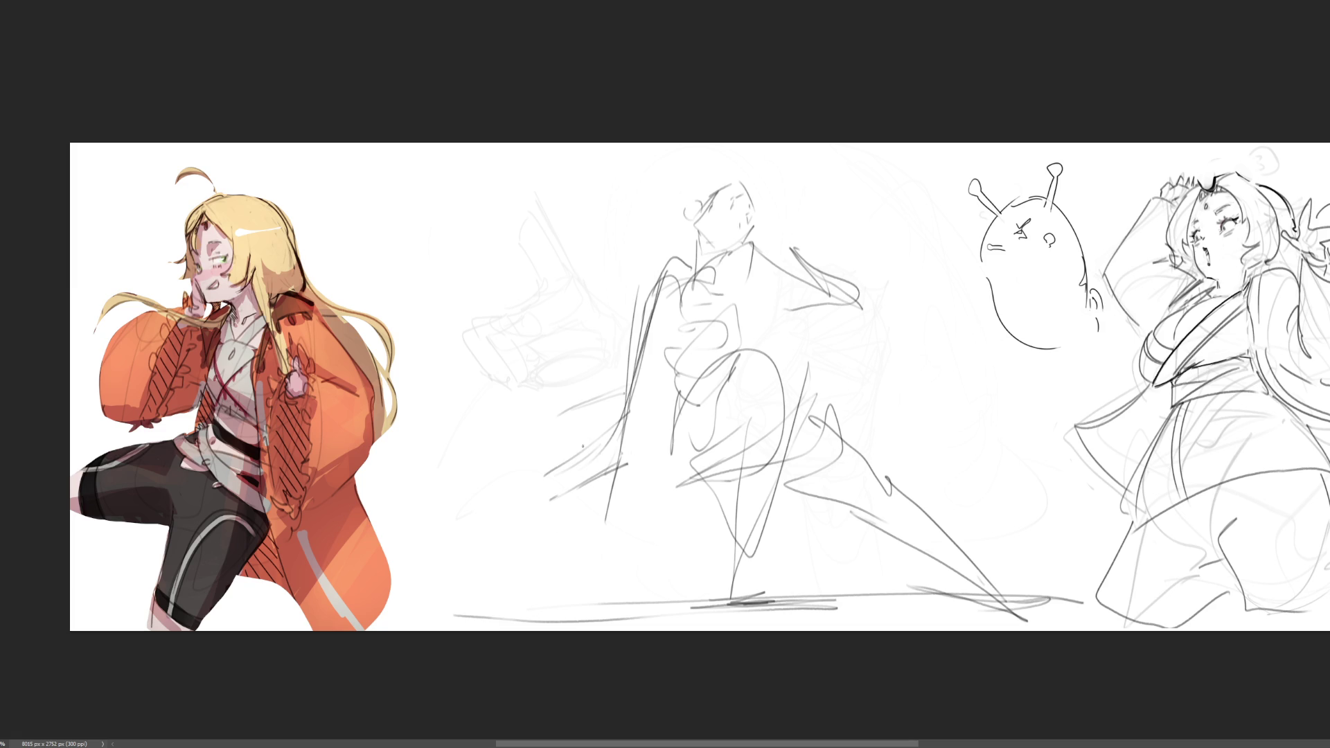
pyautogui.moveTo(515, 367); pyautogui.dragTo(684, 491)
pyautogui.moveTo(474, 330)
pyautogui.mouseDown()
pyautogui.moveTo(732, 540)
pyautogui.moveTo(894, 601)
pyautogui.mouseUp()
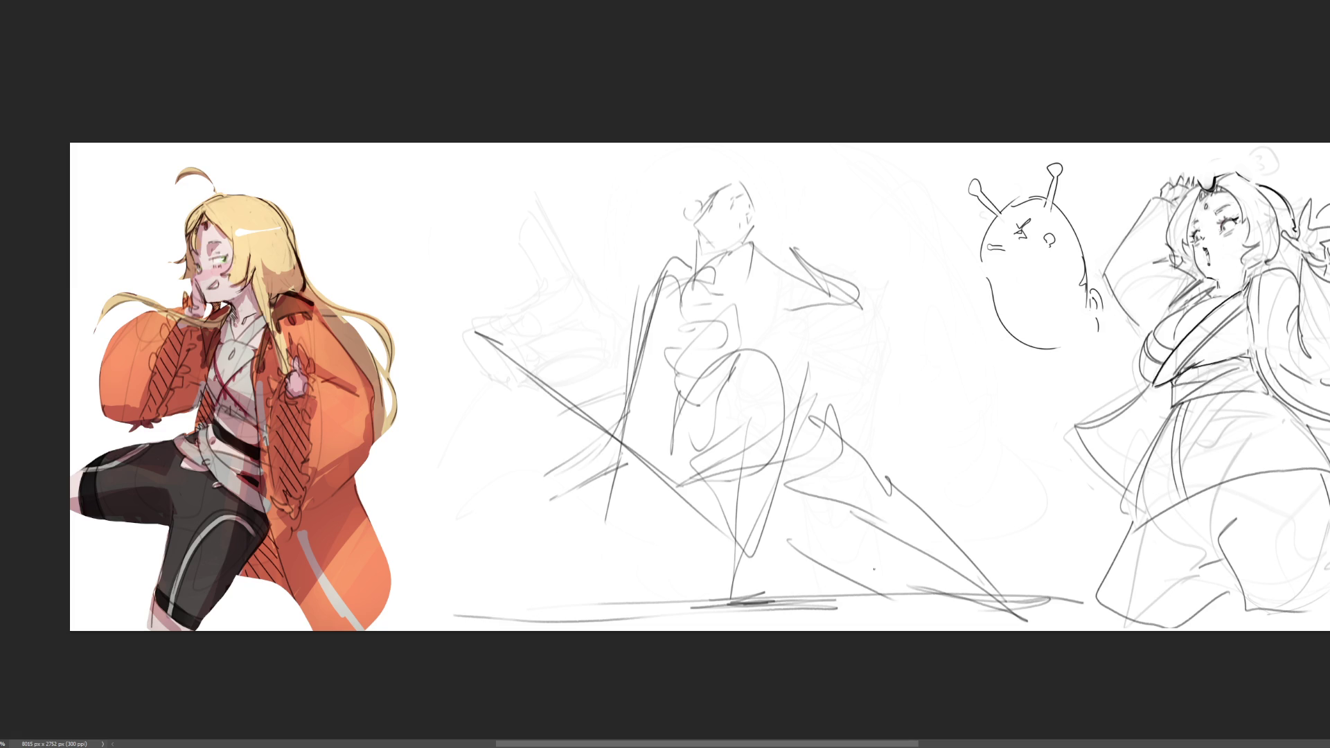
pyautogui.moveTo(498, 299); pyautogui.dragTo(721, 534)
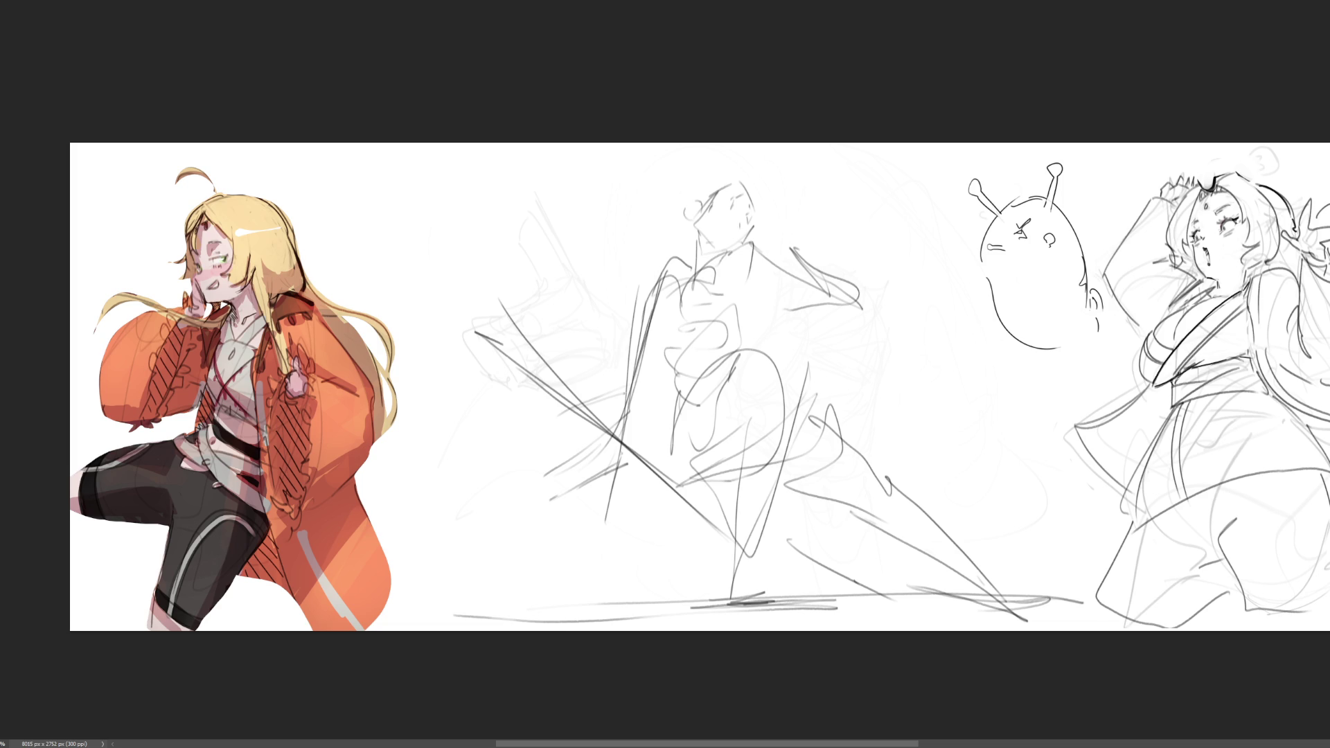
pyautogui.scroll(-1, 699, 383)
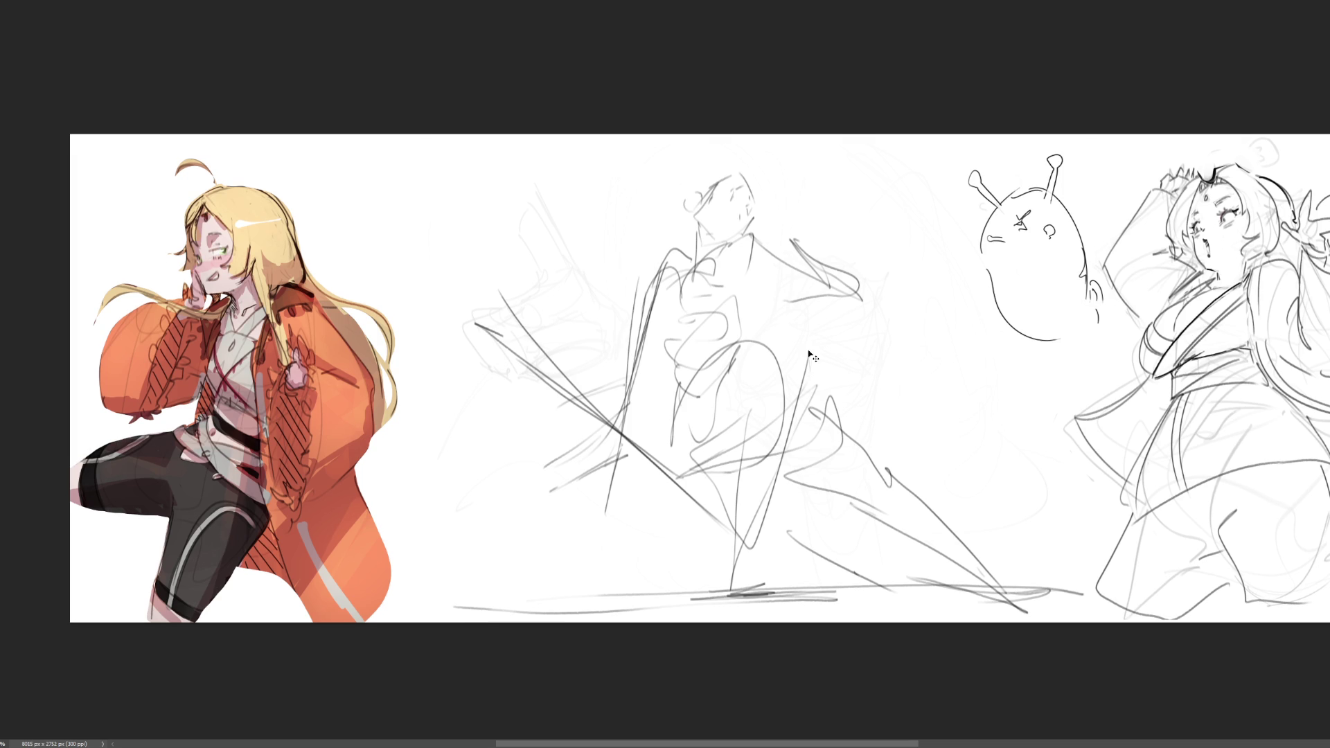
# Use Free Transform to skew the sketch's top, shift it, then rotate and narrow it
pyautogui.hotkey('ctrl', 't')
pyautogui.moveTo(756, 137)
pyautogui.mouseDown()
pyautogui.moveTo(778, 106)
pyautogui.moveTo(855, 95)
pyautogui.mouseUp()
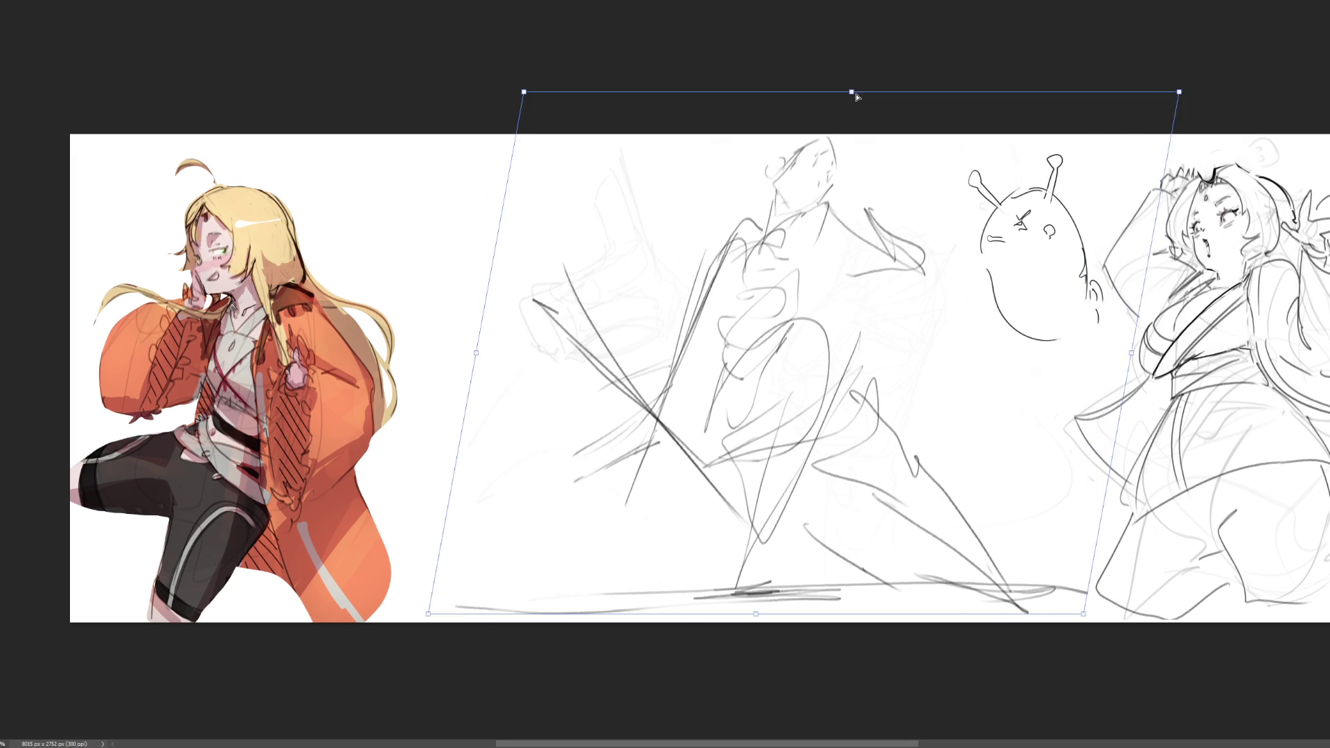
pyautogui.moveTo(896, 327)
pyautogui.mouseDown()
pyautogui.moveTo(1068, 365)
pyautogui.moveTo(1018, 388)
pyautogui.moveTo(974, 384)
pyautogui.mouseUp()
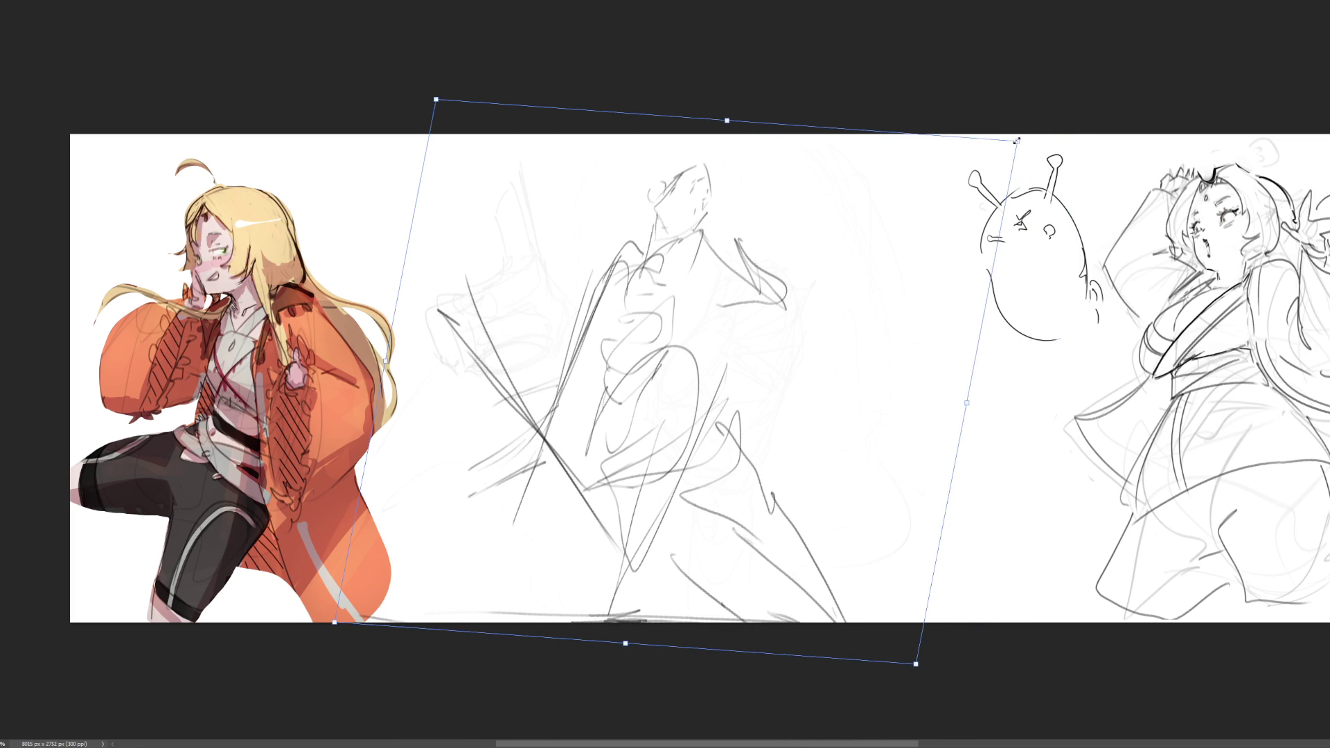
pyautogui.moveTo(1019, 158)
pyautogui.mouseDown()
pyautogui.moveTo(832, 276)
pyautogui.moveTo(871, 249)
pyautogui.moveTo(780, 154)
pyautogui.mouseUp()
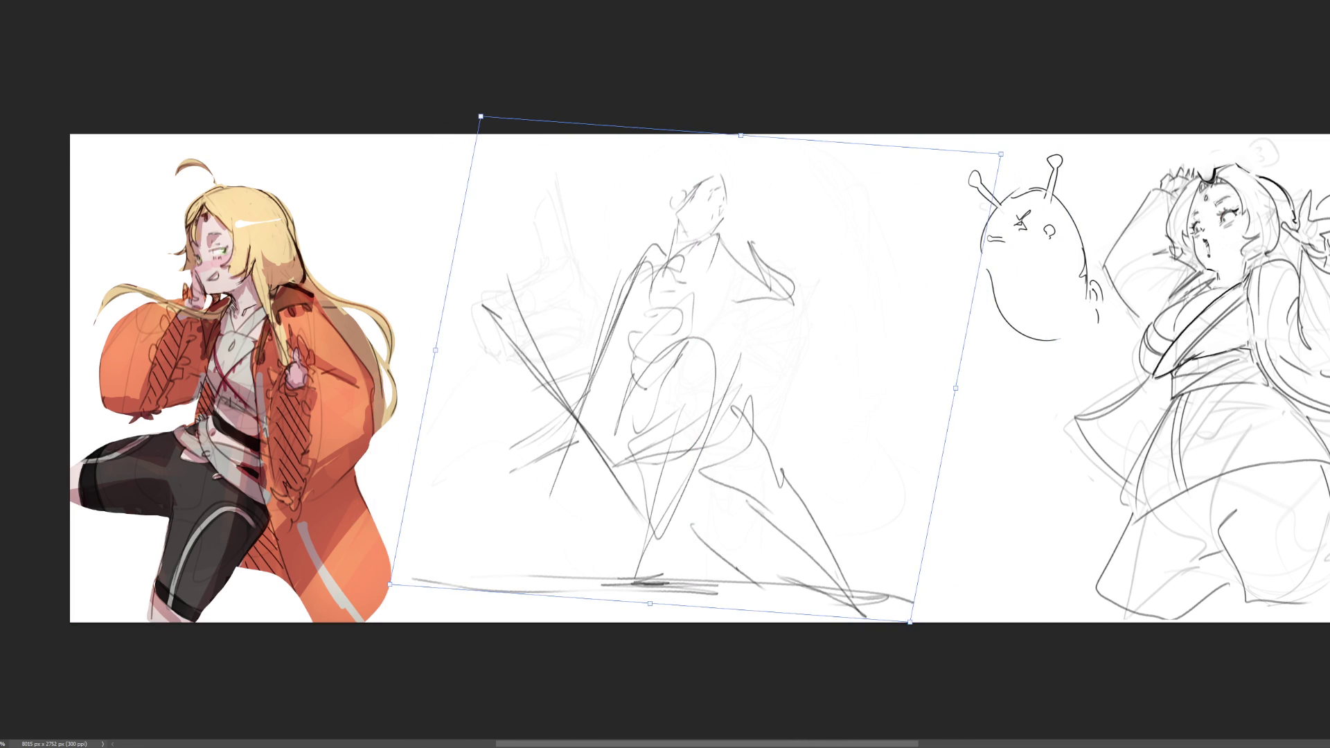